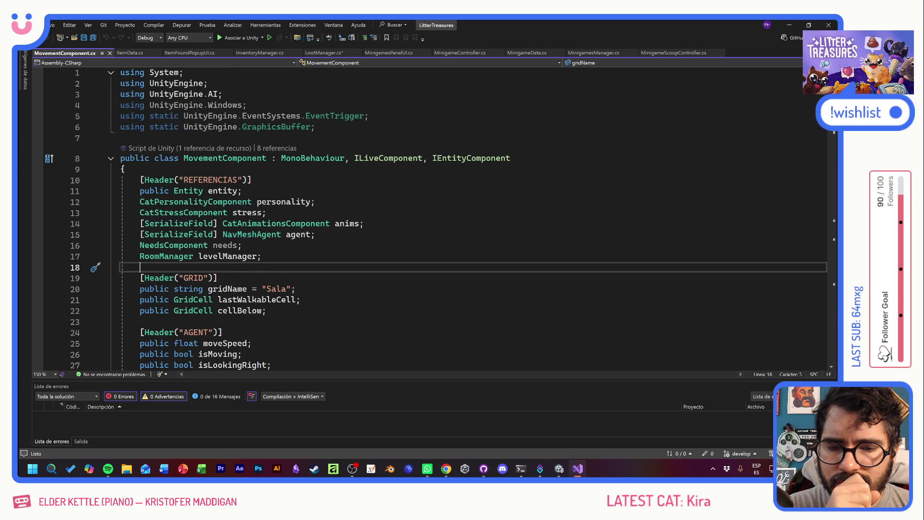
Remove ILiveComponent from MovementComponent's implemented interfaces on line 8
scroll(436, 218, "up", 1)
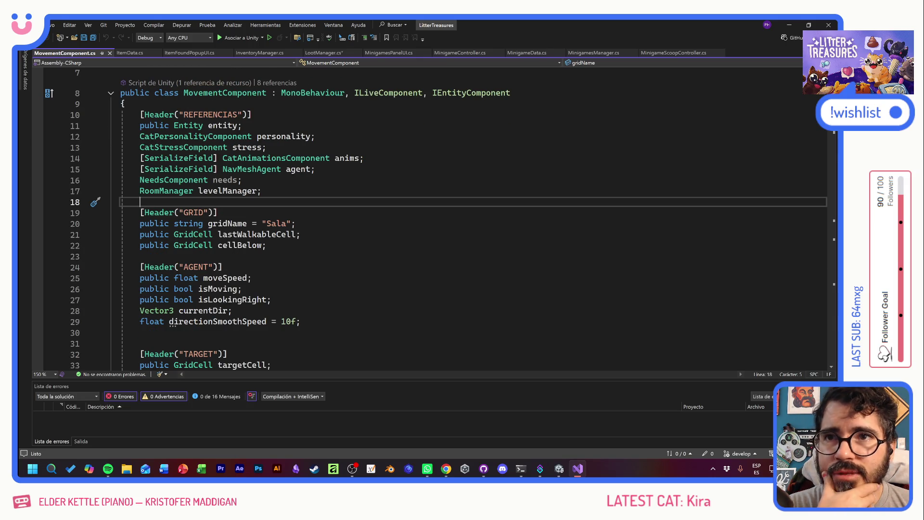
scroll(436, 218, "down", 4)
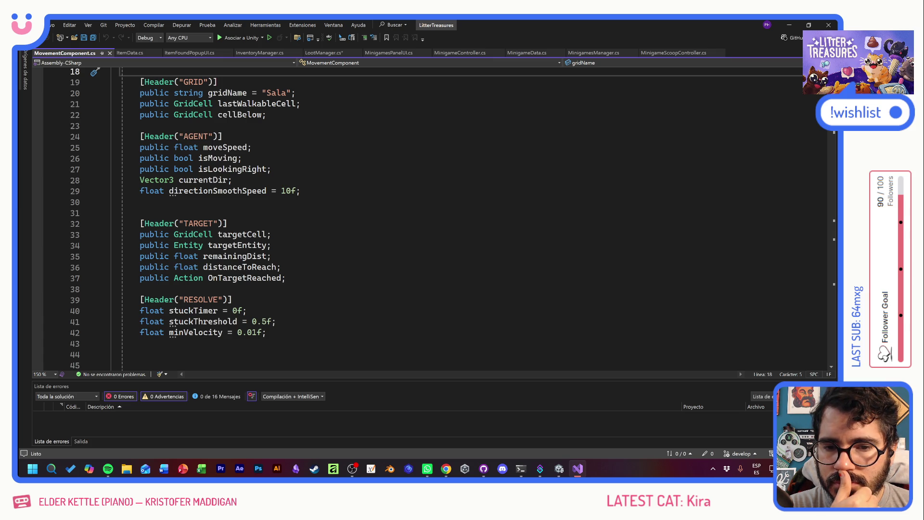
scroll(337, 217, "down", 5)
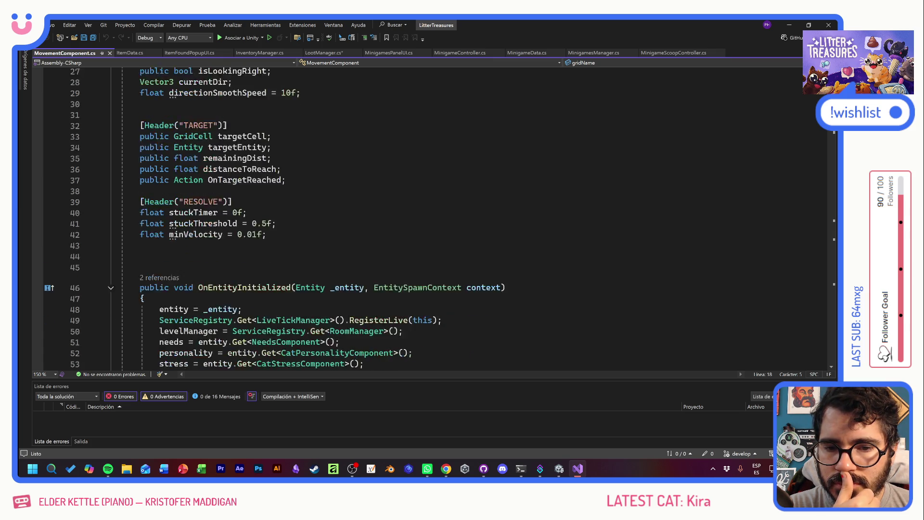
scroll(337, 217, "down", 3)
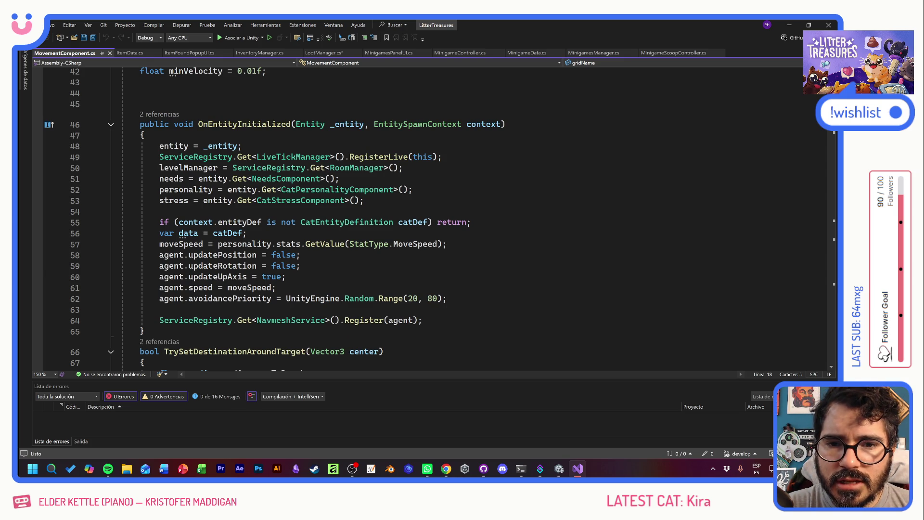
left_click(442, 157)
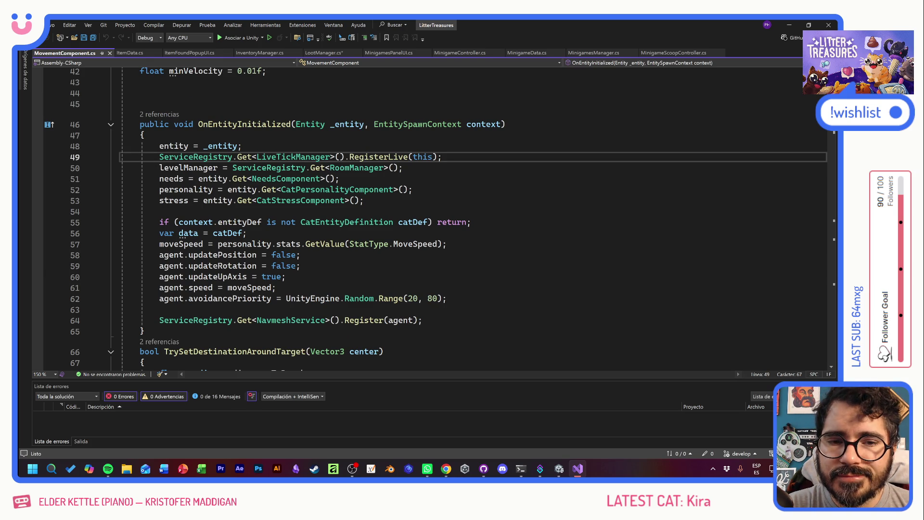
key("shift+Home")
key("shift+Home")
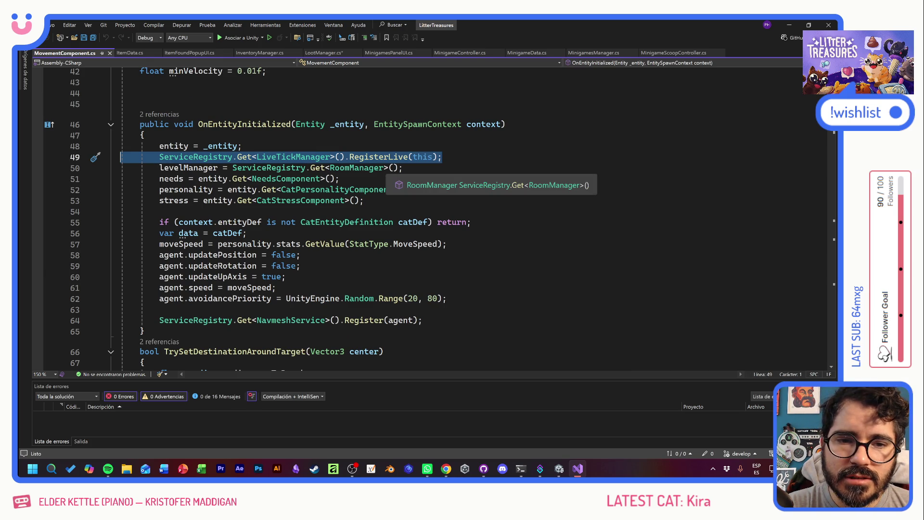
scroll(400, 180, "up", 14)
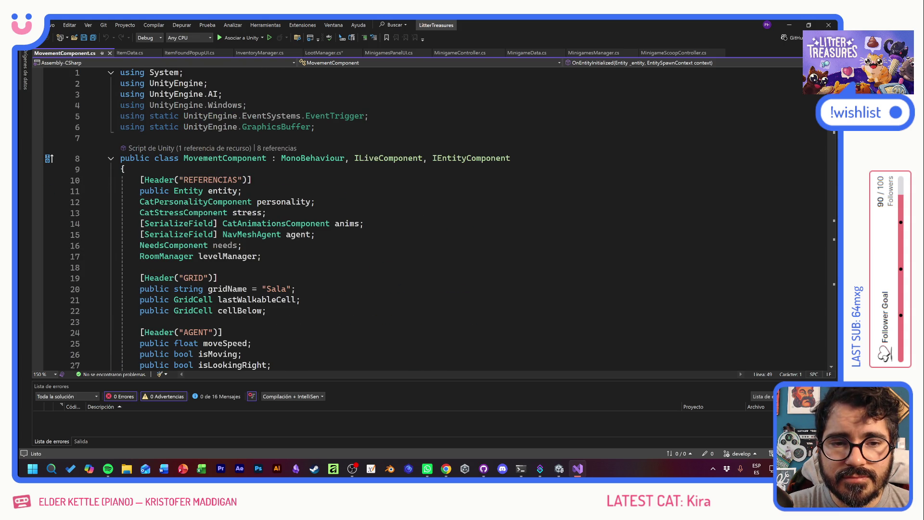
left_click_drag(432, 158, 350, 158)
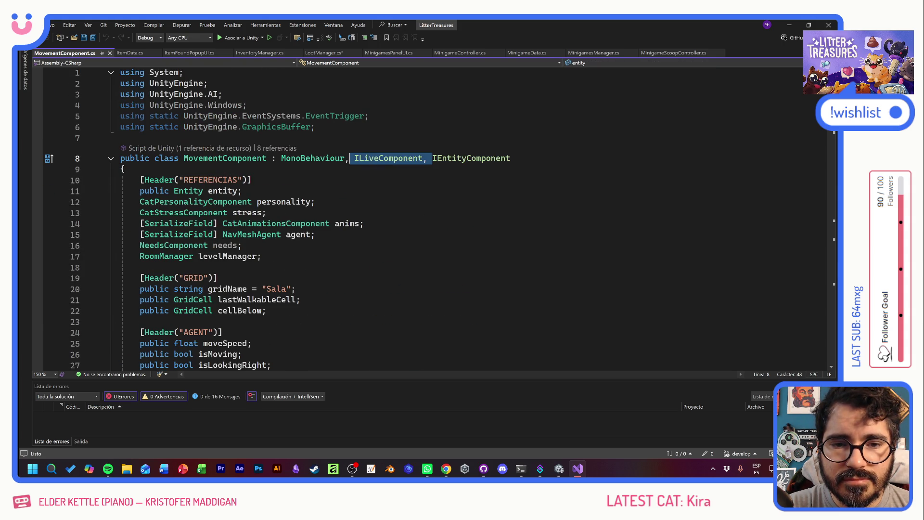
key("Delete")
Delete the ServiceRegistry RegisterLive(this) call from OnEntityInitialized
left_click(218, 278)
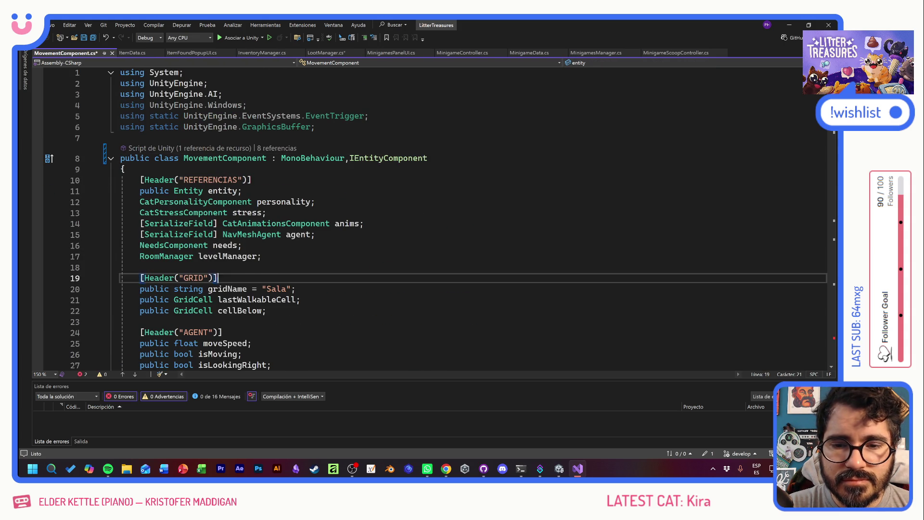
scroll(434, 217, "down", 12)
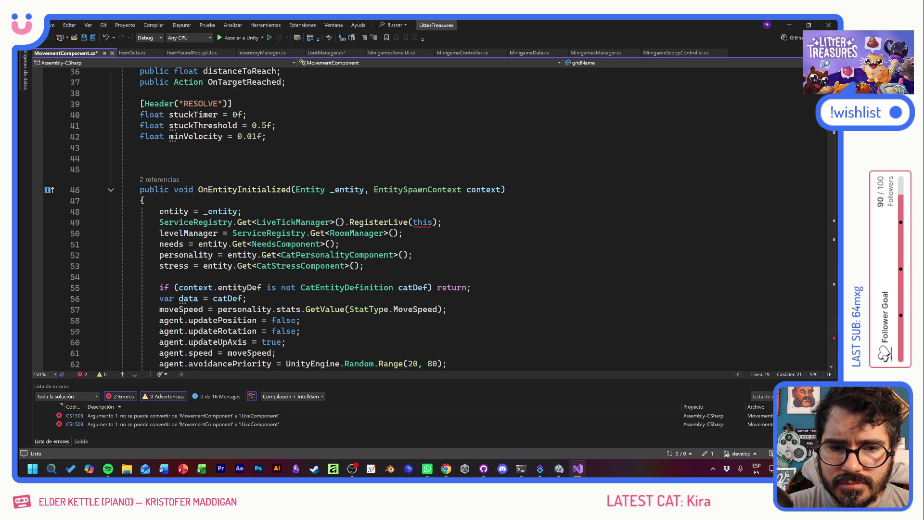
scroll(274, 217, "down", 1)
left_click_drag(442, 189, 118, 190)
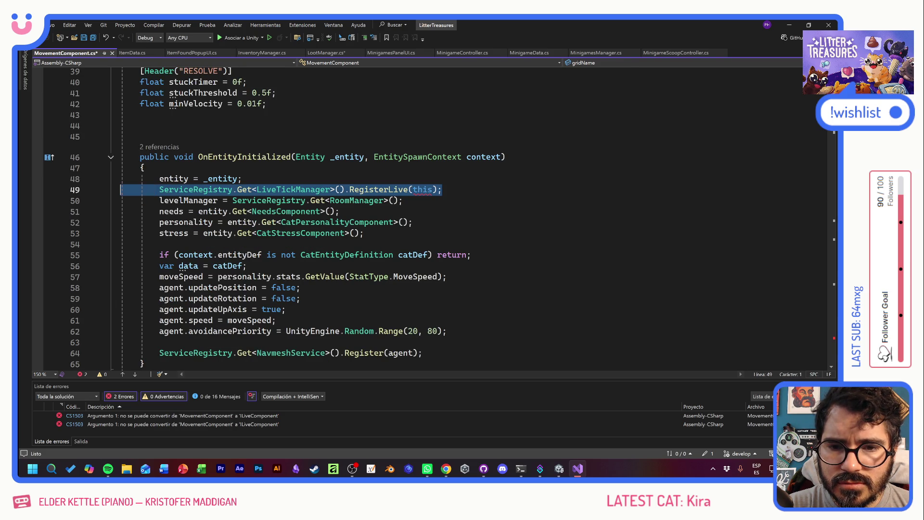
key("Delete")
key("Delete")
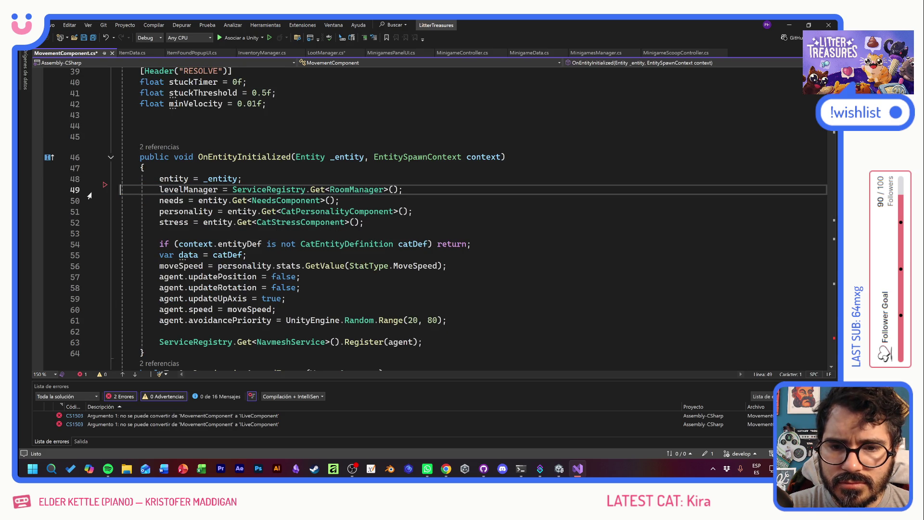
Insert a blank line after the moveSpeed assignment
left_click(159, 233)
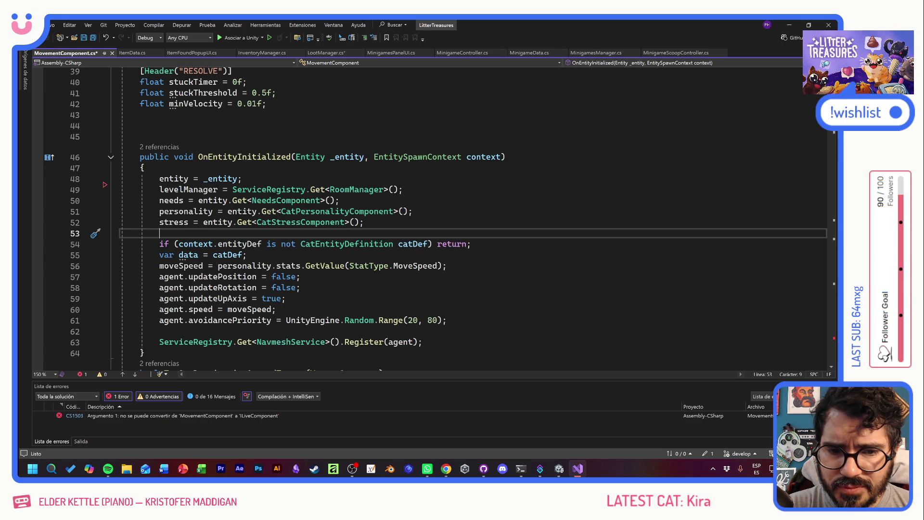
left_click(447, 266)
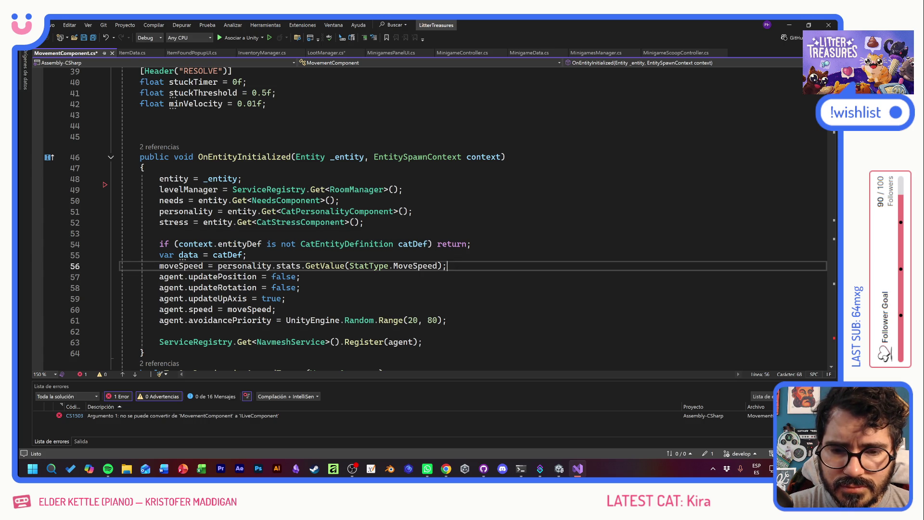
key("Return")
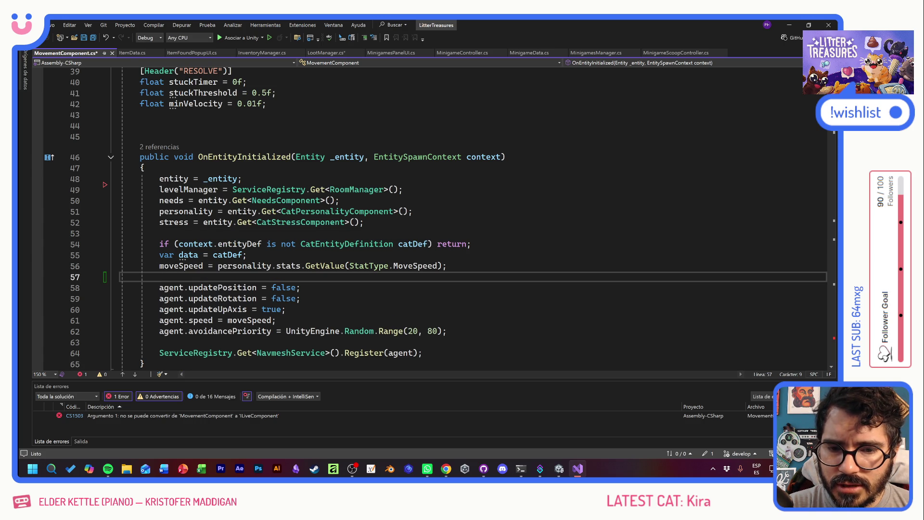
left_click(282, 287)
Change agent.updatePosition and agent.updateRotation from false to true in OnEntityInitialized
double_click(282, 287)
type("tr")
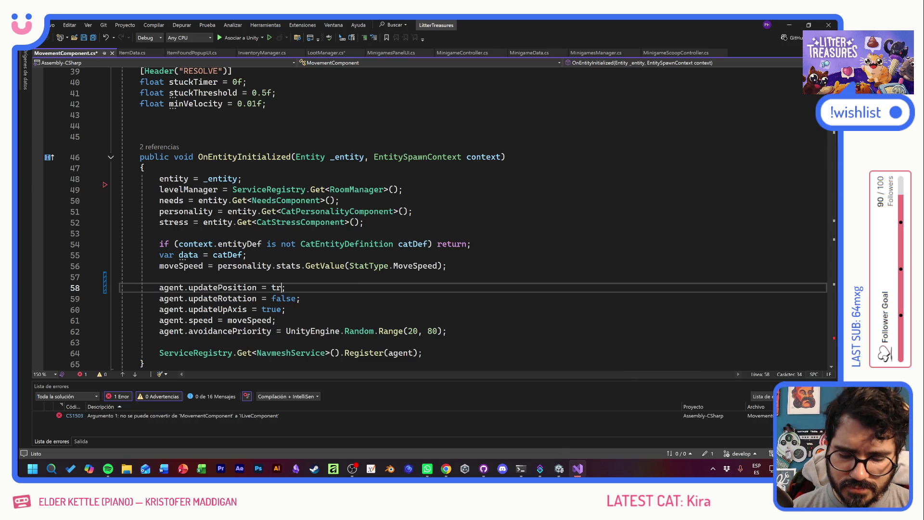
type("ue")
left_click(247, 254)
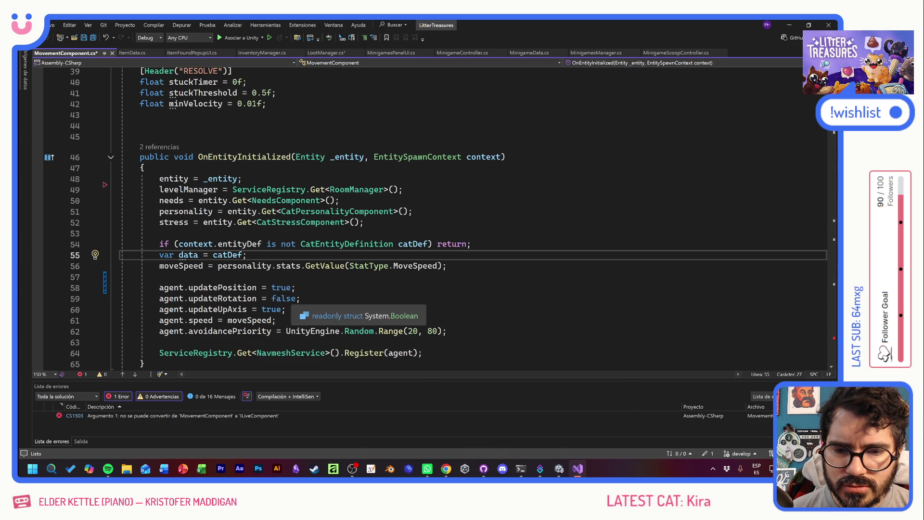
double_click(285, 299)
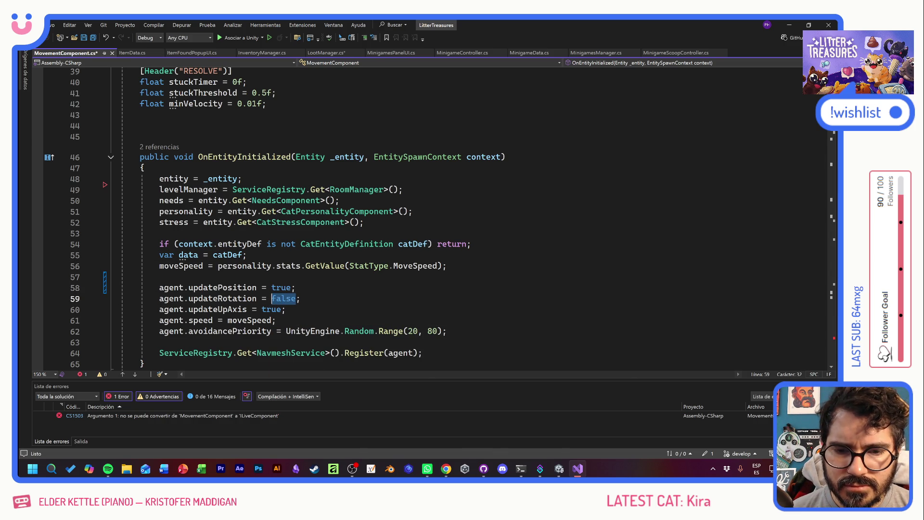
type("true")
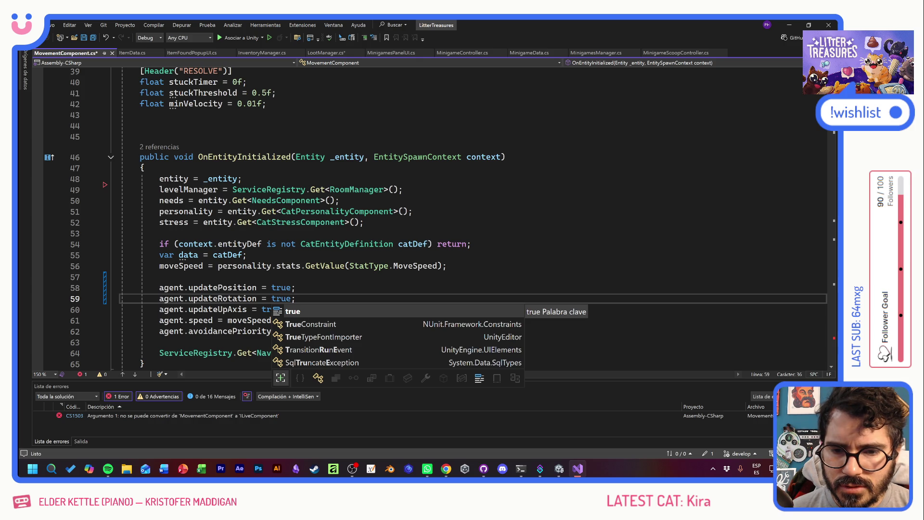
left_click(296, 287)
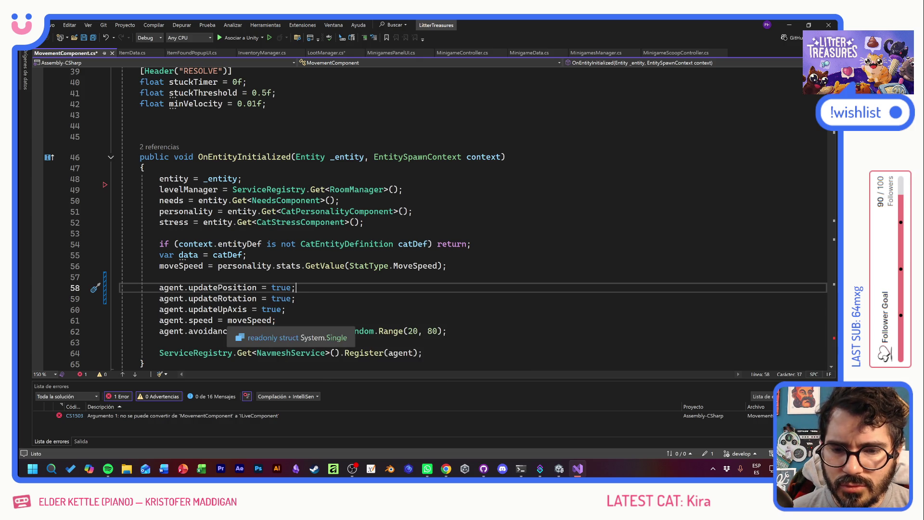
left_click(277, 320)
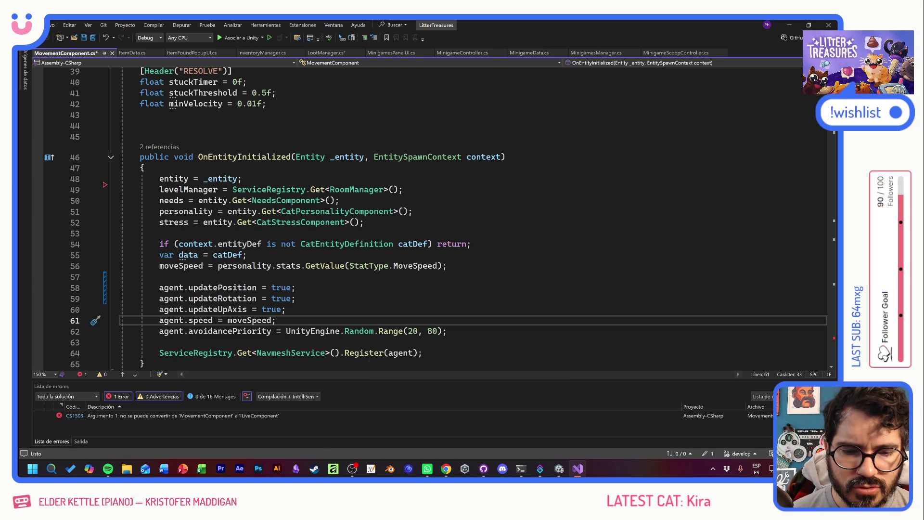
scroll(414, 341, "down", 4)
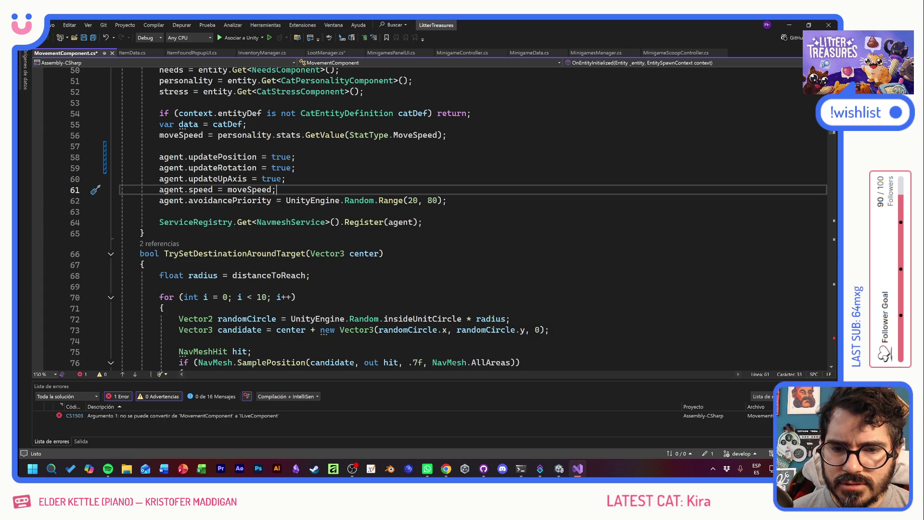
scroll(447, 219, "down", 5)
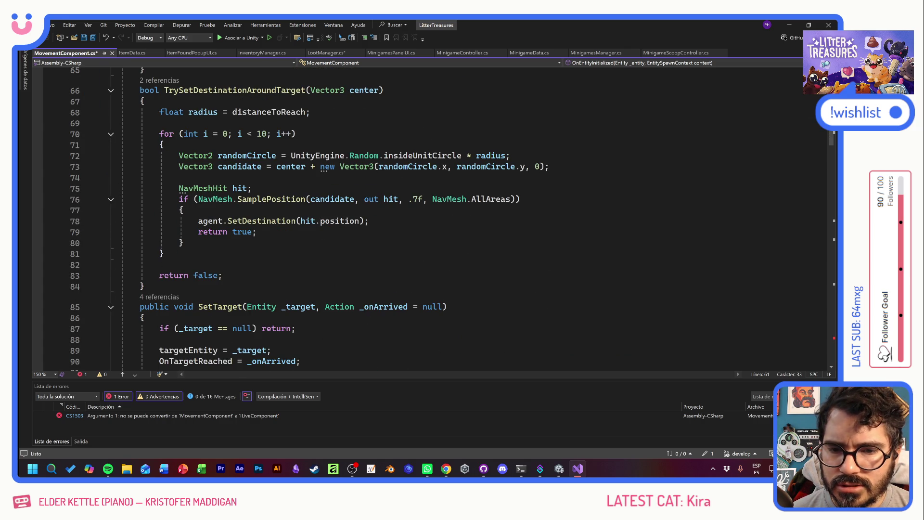
scroll(448, 219, "down", 7)
scroll(448, 219, "down", 4)
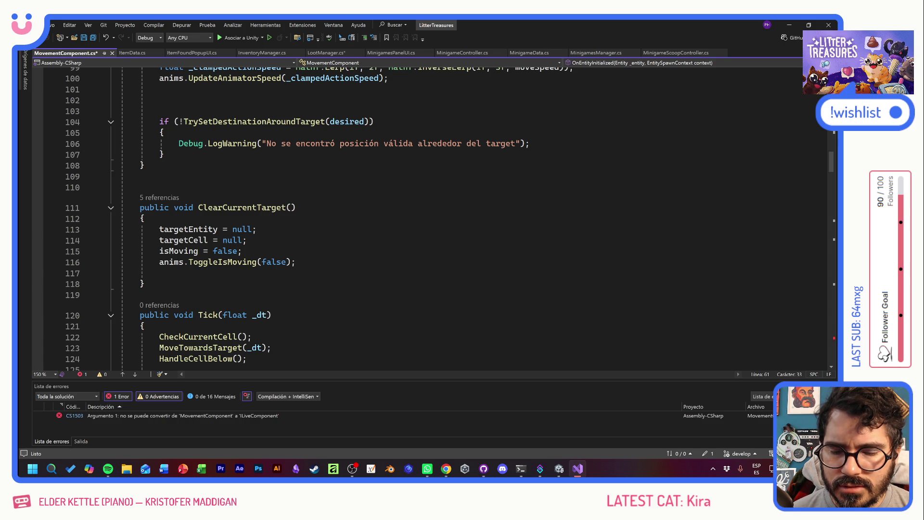
scroll(448, 219, "down", 4)
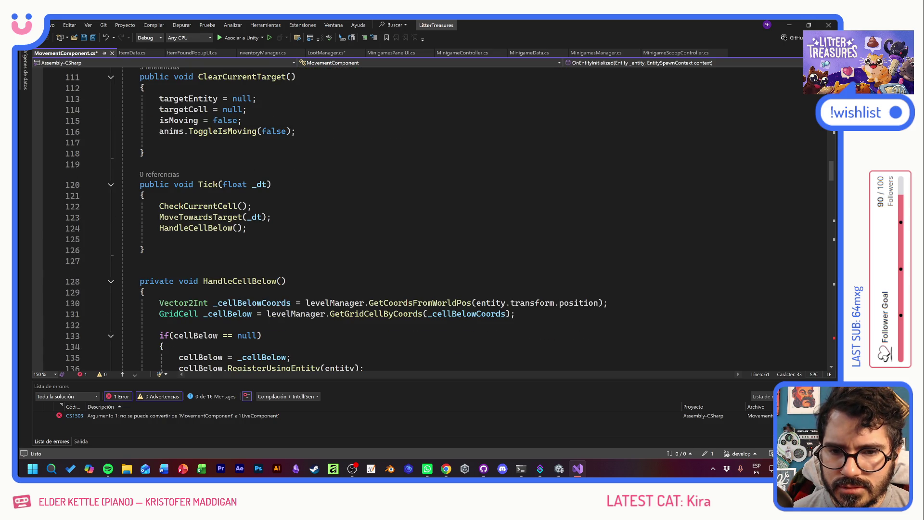
Comment out the CheckCurrentCell, MoveTowardsTarget and HandleCellBelow calls in Tick
left_click(159, 206)
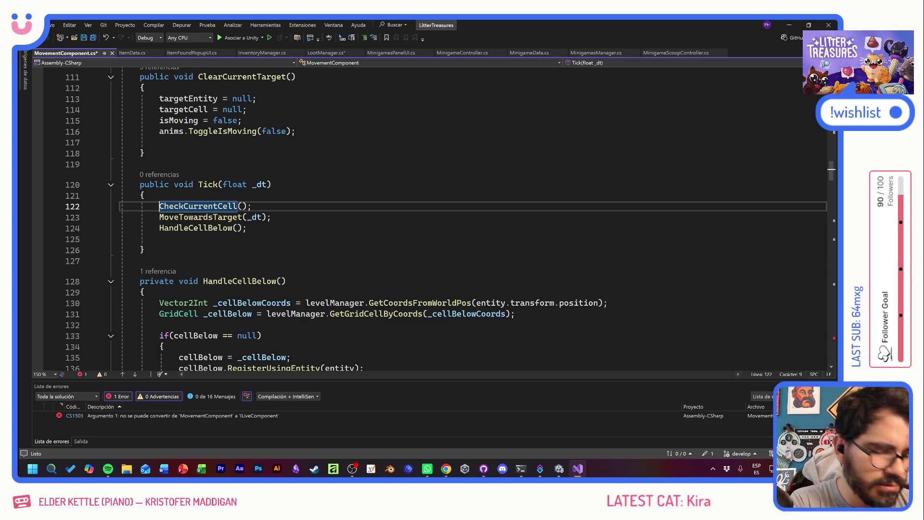
key("ctrl+k")
key("ctrl+c")
key("Down")
key("ctrl+k")
key("ctrl+c")
key("Down")
key("ctrl+k")
key("ctrl+c")
key("Down")
key("Down")
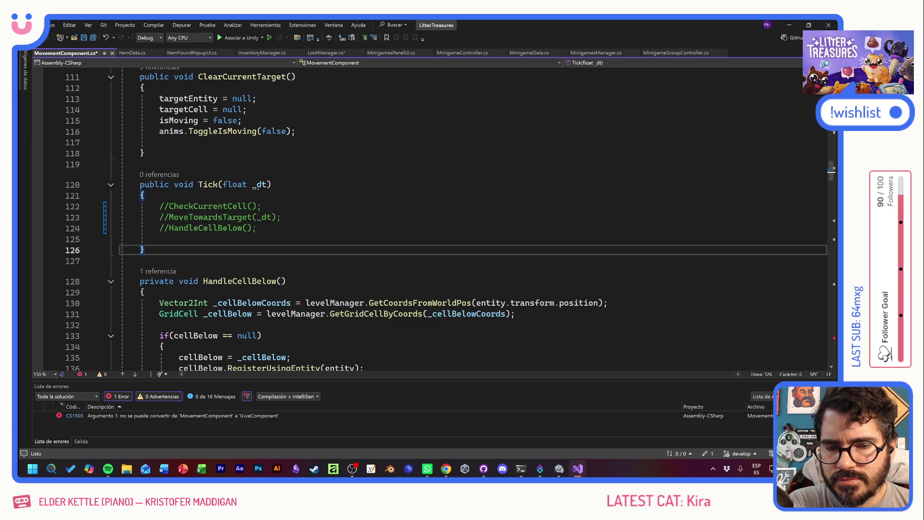
Delete the UnregisterLive line in OnEntityDespawned, save, and go to NavmeshService's Unregister definition
scroll(434, 217, "down", 4)
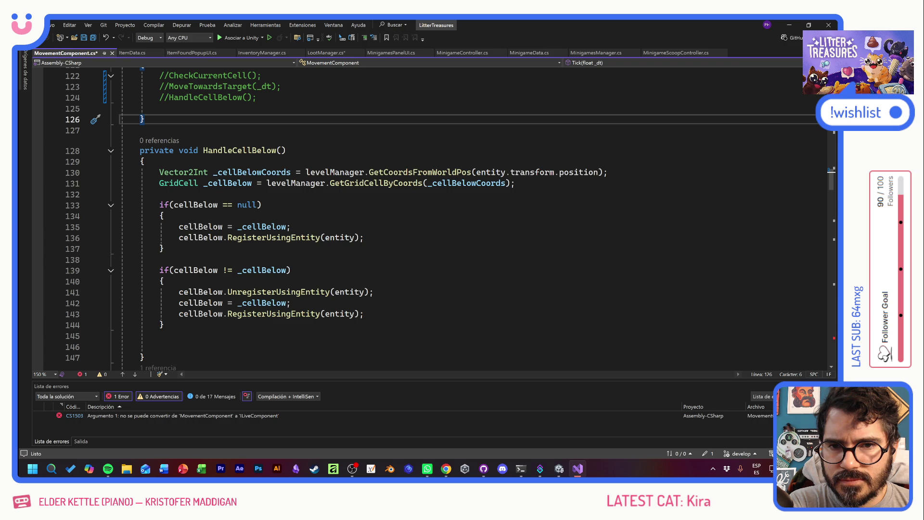
scroll(433, 217, "down", 12)
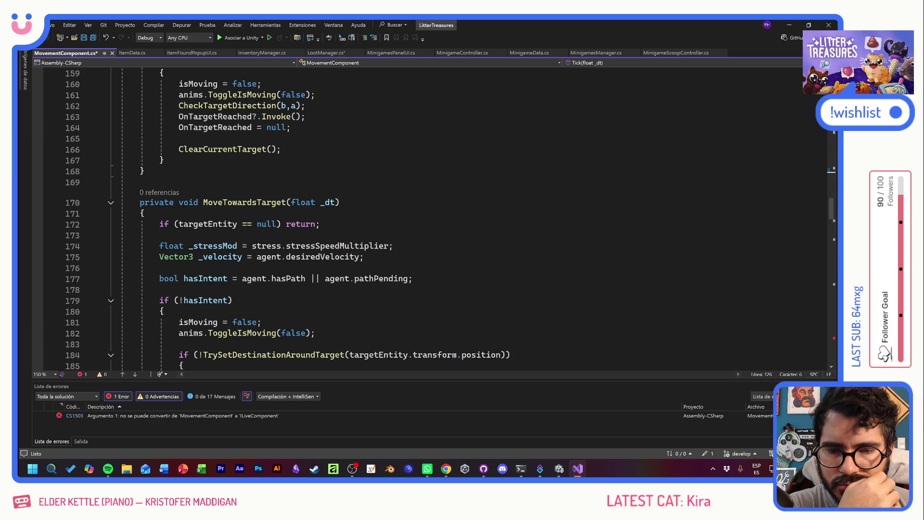
scroll(433, 217, "up", 20)
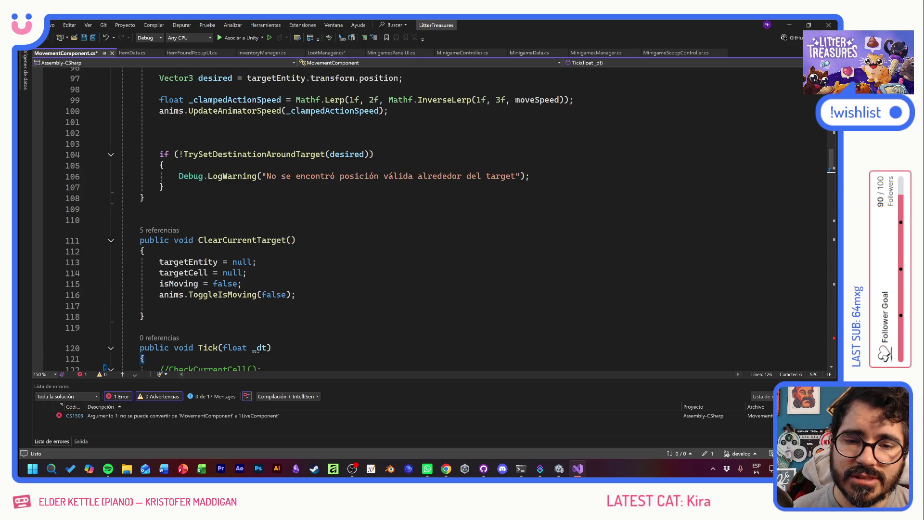
scroll(433, 216, "up", 13)
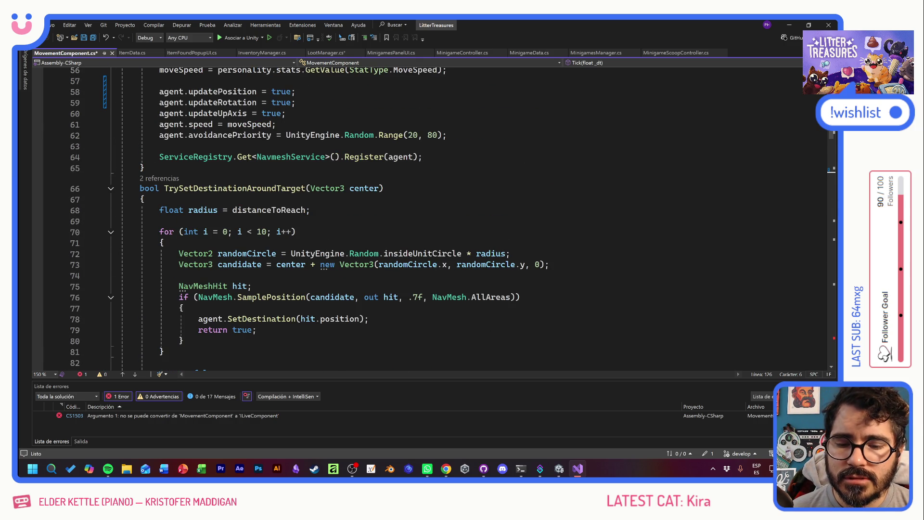
double_click(246, 416)
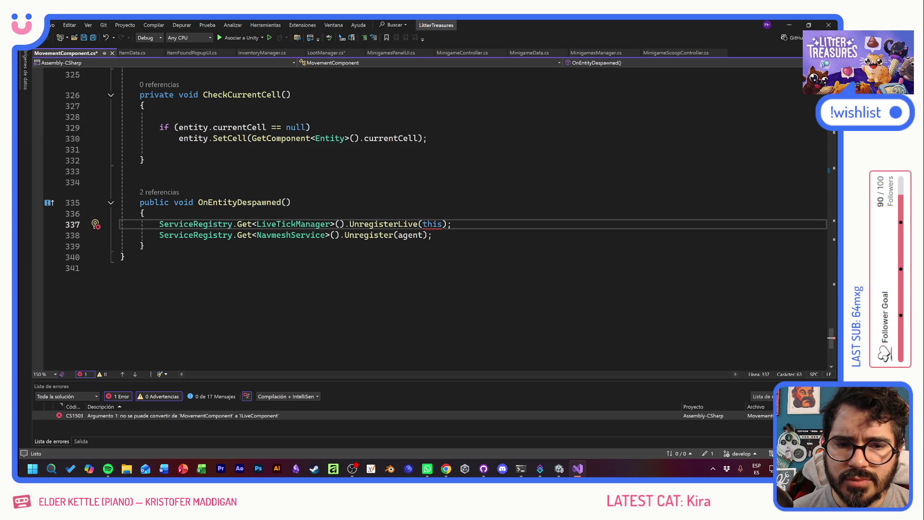
key("shift+Home")
key("shift+Home")
key("BackSpace")
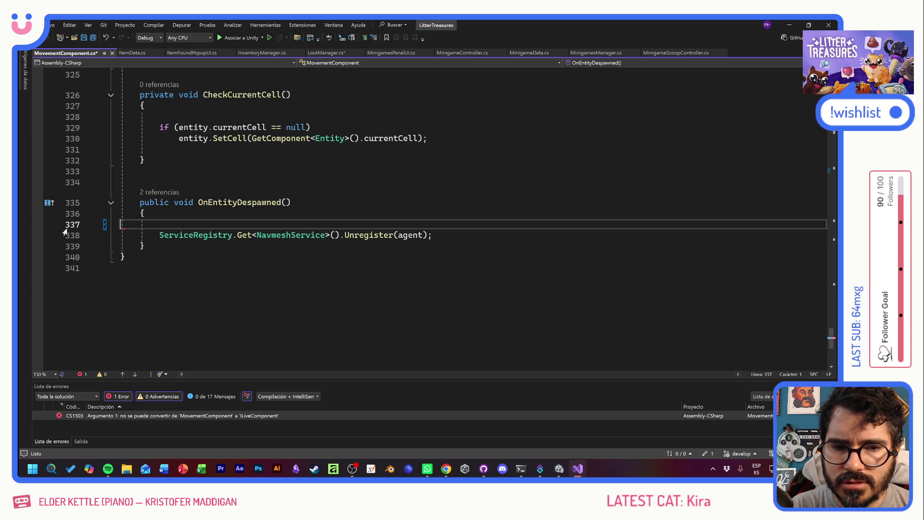
key("BackSpace")
key("ctrl+s")
left_click(365, 227, "ctrl")
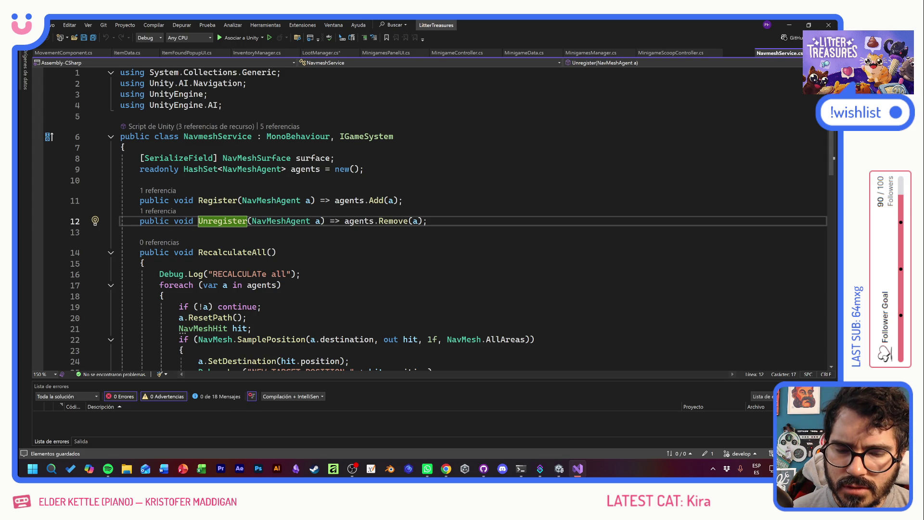
scroll(440, 220, "down", 3)
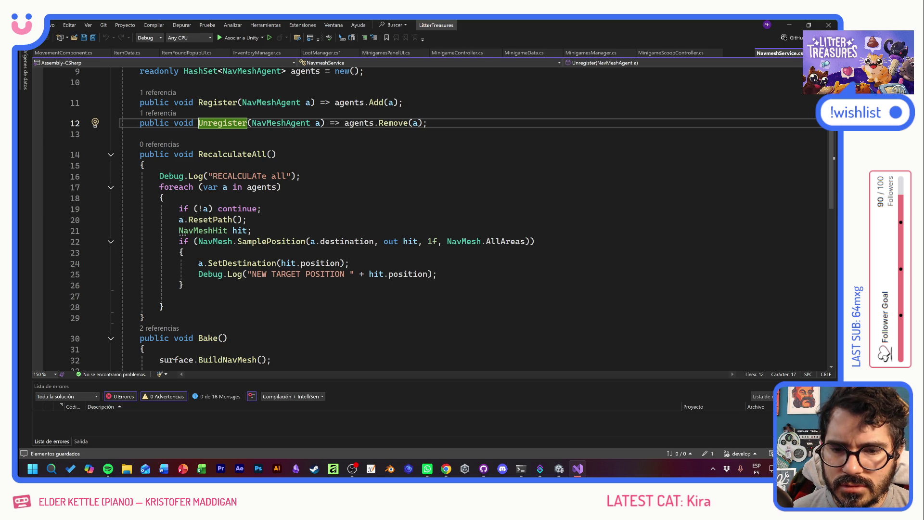
scroll(439, 220, "down", 3)
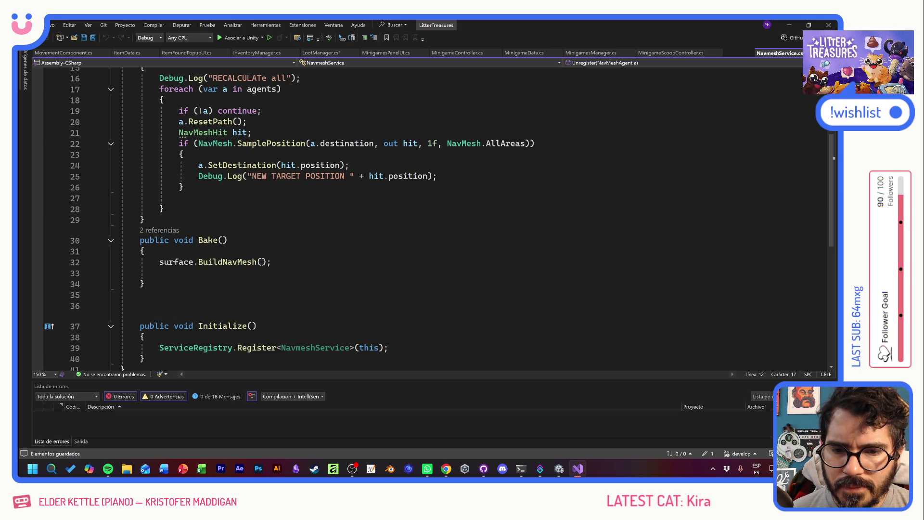
scroll(439, 222, "down", 3)
scroll(439, 223, "up", 3)
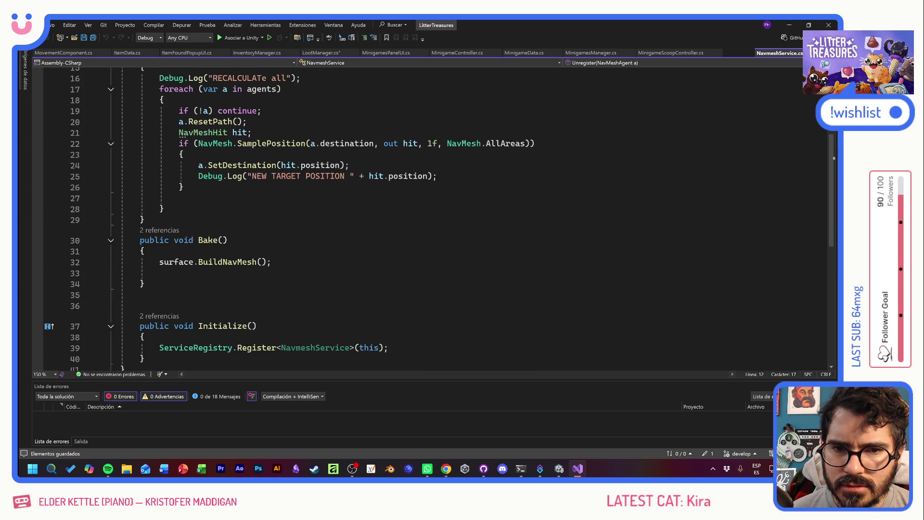
scroll(433, 217, "up", 2)
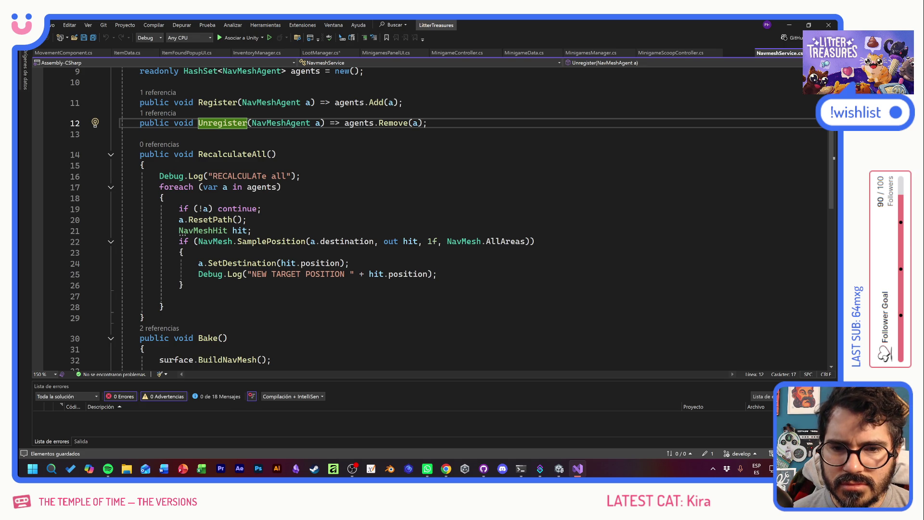
Delete the RecalculateAll method, remove the empty line in Bake, and save NavmeshService
mouse_move(145, 318)
left_mouse_down()
mouse_move(125, 296)
mouse_move(120, 154)
left_mouse_up()
key("Delete")
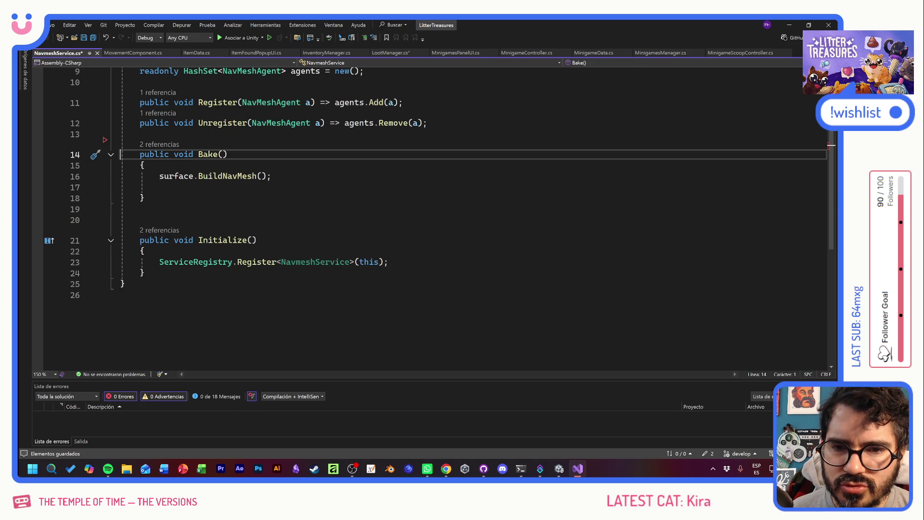
key("Down")
key("Down")
key("Down")
key("BackSpace")
key("ctrl+s")
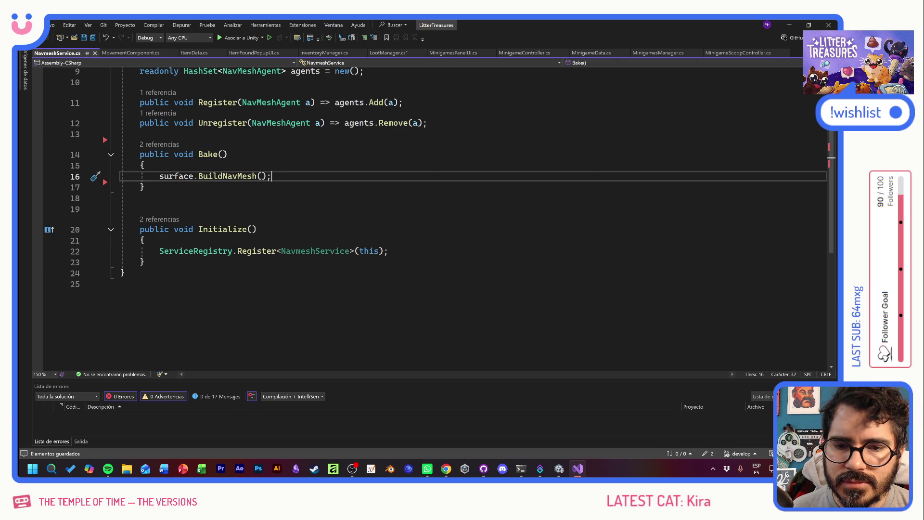
Move the Initialize method above Register, then switch back to Unity to recompile
scroll(439, 193, "up", 1)
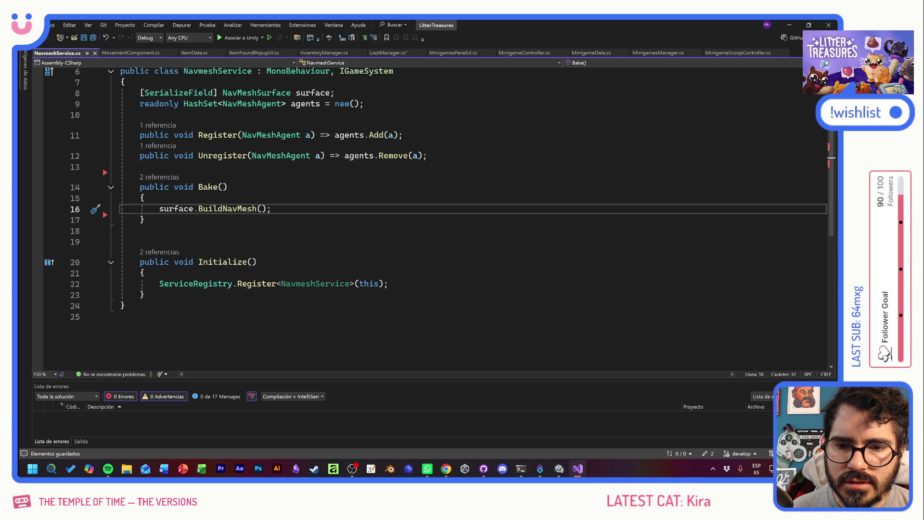
left_click(145, 295)
key("shift+Up")
key("shift+Up")
key("shift+Up")
key("shift+Home")
key("BackSpace")
left_click(140, 114)
key("Return")
key("ctrl+v")
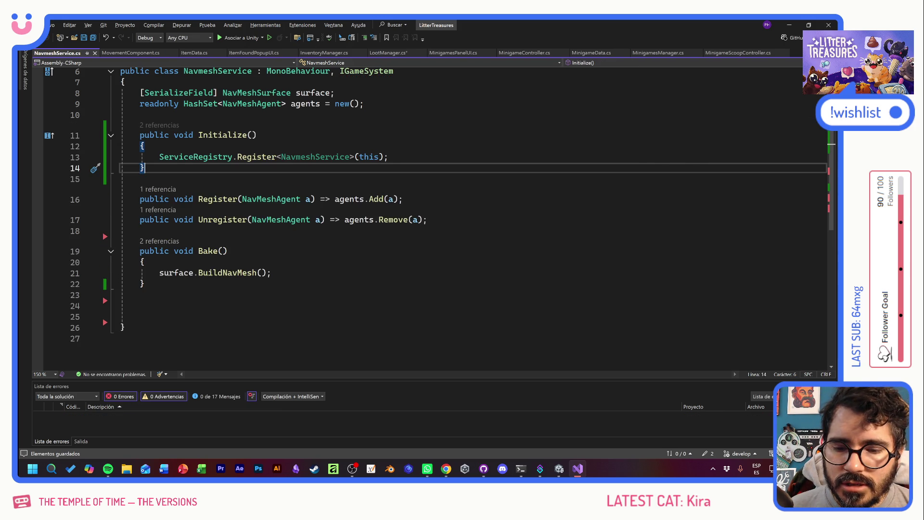
key("alt+Tab")
left_click(253, 172)
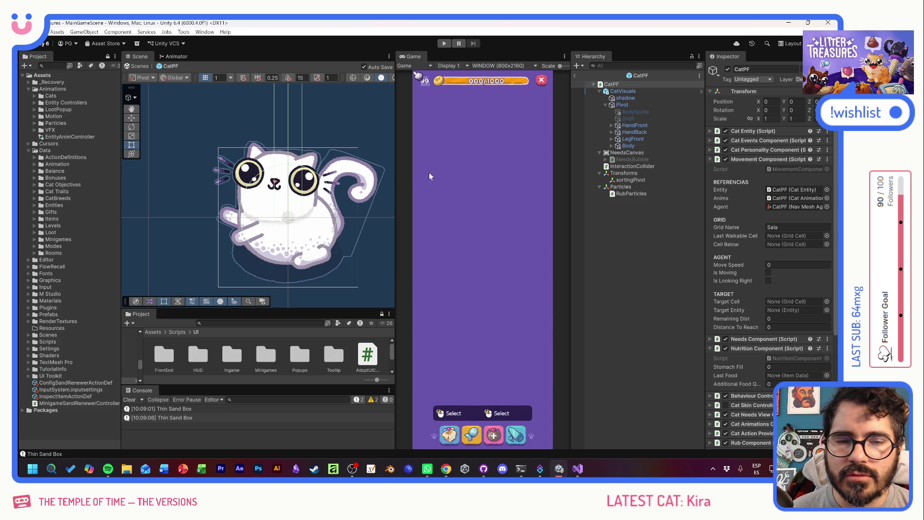
Start Play mode, move the food bowl lower in the room, and fill it
left_click(443, 44)
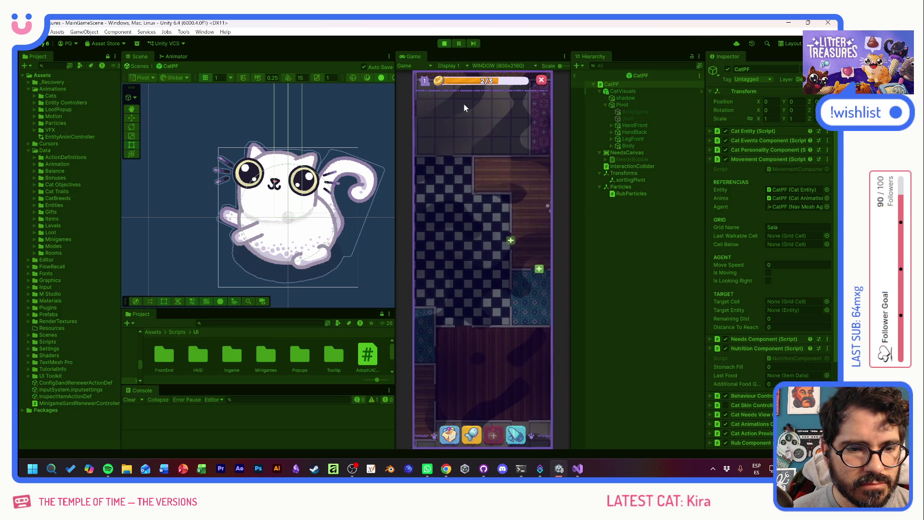
mouse_move(452, 259)
left_mouse_down()
mouse_move(441, 251)
mouse_move(424, 302)
mouse_move(456, 331)
left_mouse_up()
left_click(424, 318)
left_click(439, 277)
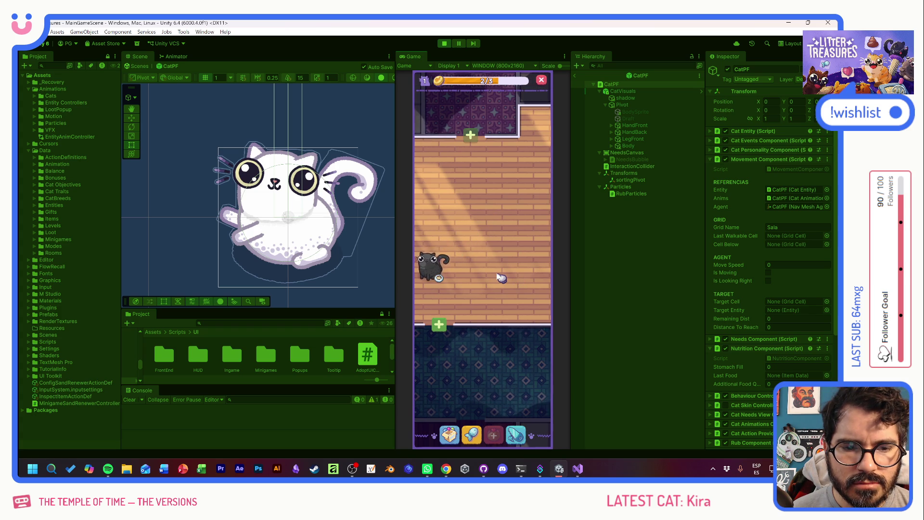
left_click_drag(462, 224, 484, 206)
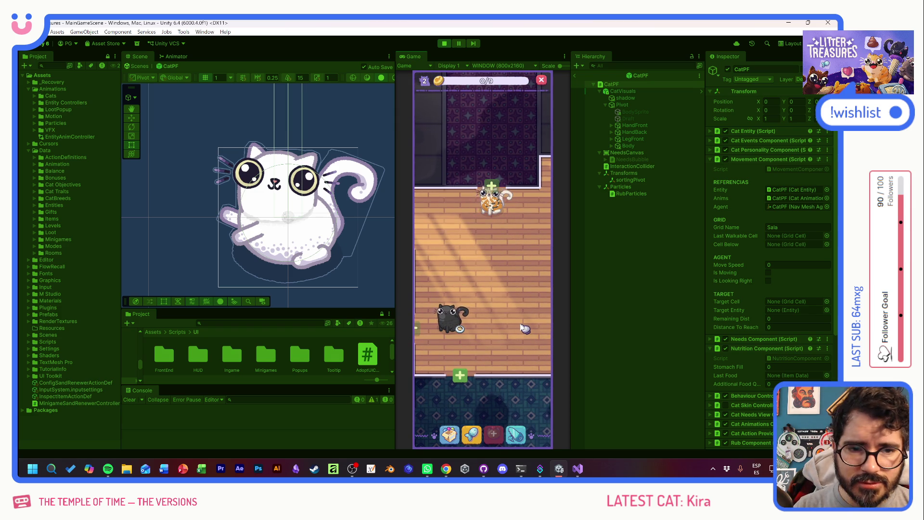
Add two more cats using the debug +CAT buttons
key("F1")
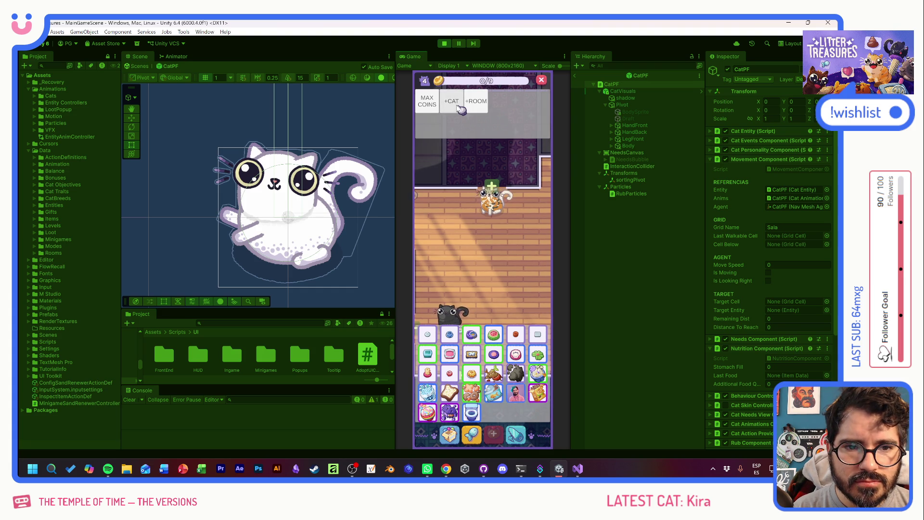
left_click(451, 101)
left_click(476, 101)
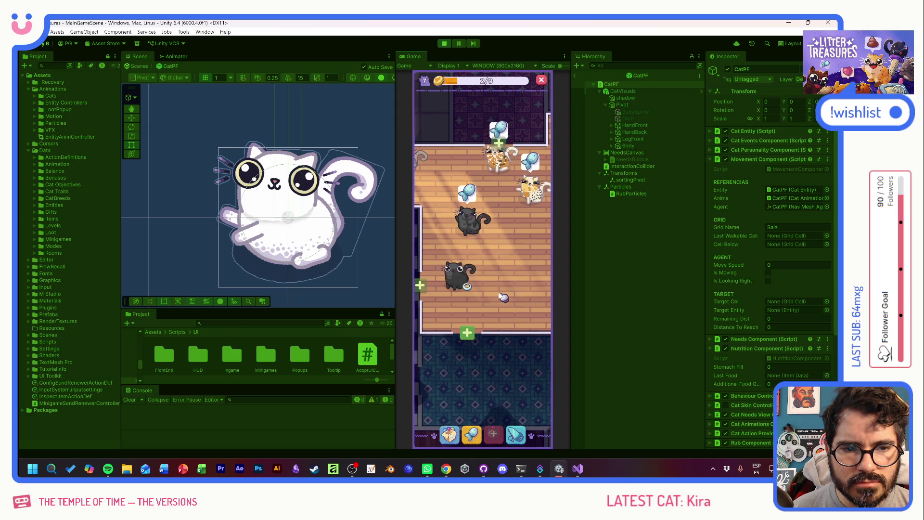
Give Love to the black cat, then leave the CatPF prefab for MainGameScene
left_click(462, 287)
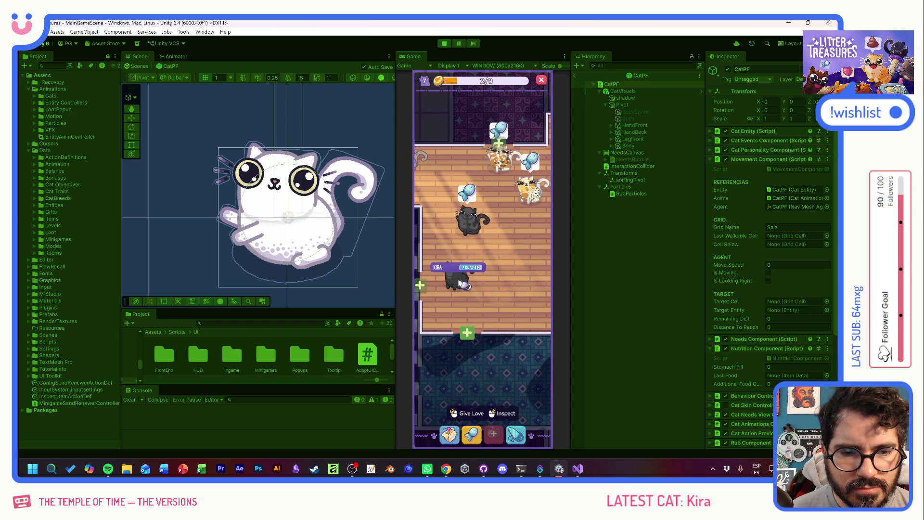
left_click(461, 284)
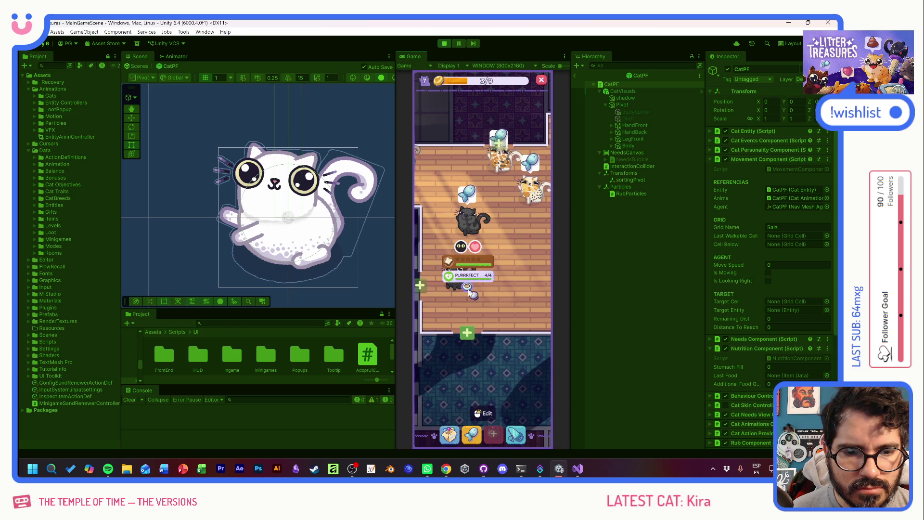
left_click(574, 75)
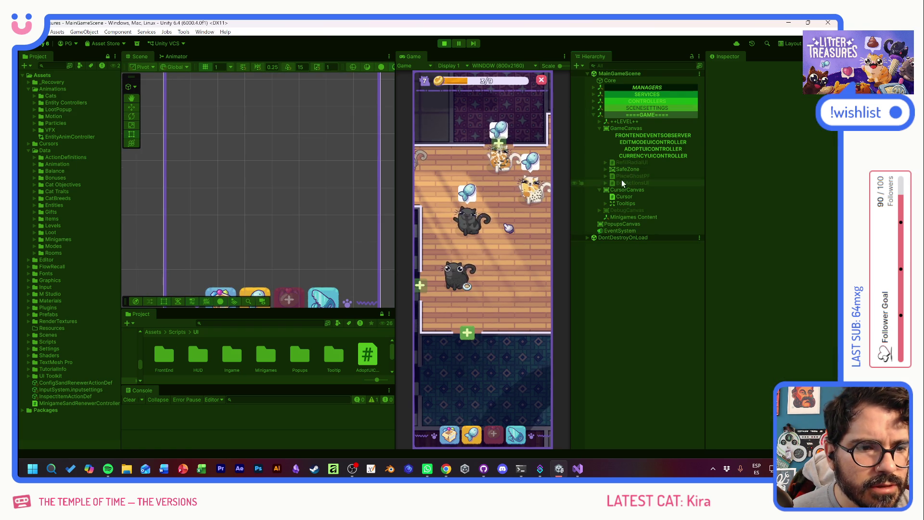
Expand ++LEVEL++ > SpawnedEntities > InteractableEntities, select FeederPF(Clone), and open the inventory
left_click(600, 128)
left_click(600, 121)
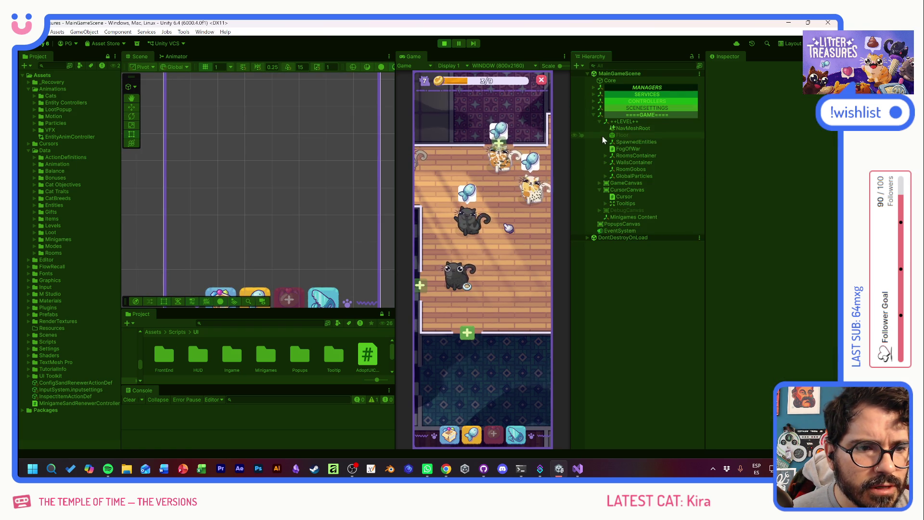
left_click(605, 143)
left_click(611, 149)
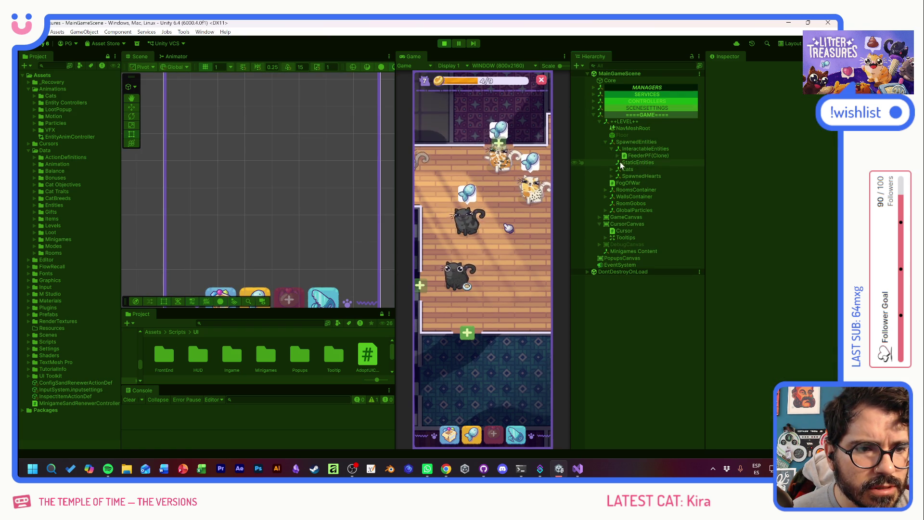
left_click(645, 156)
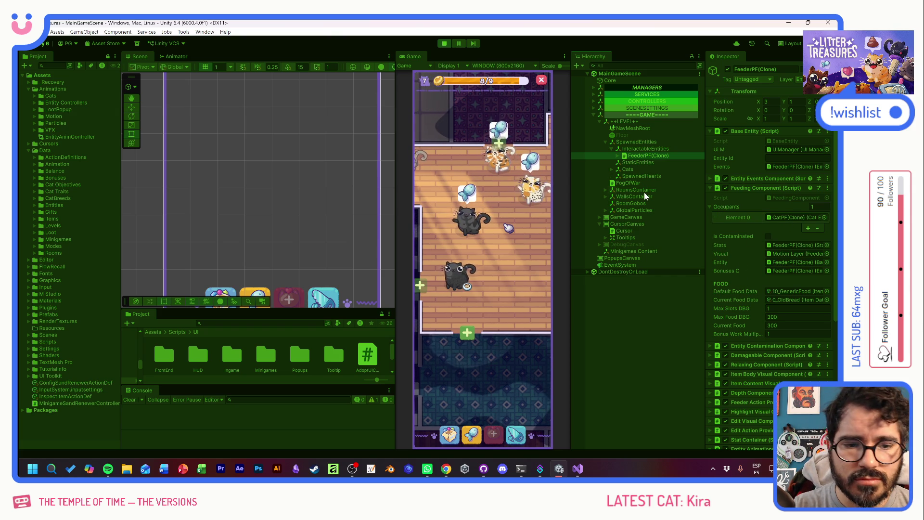
left_click(448, 436)
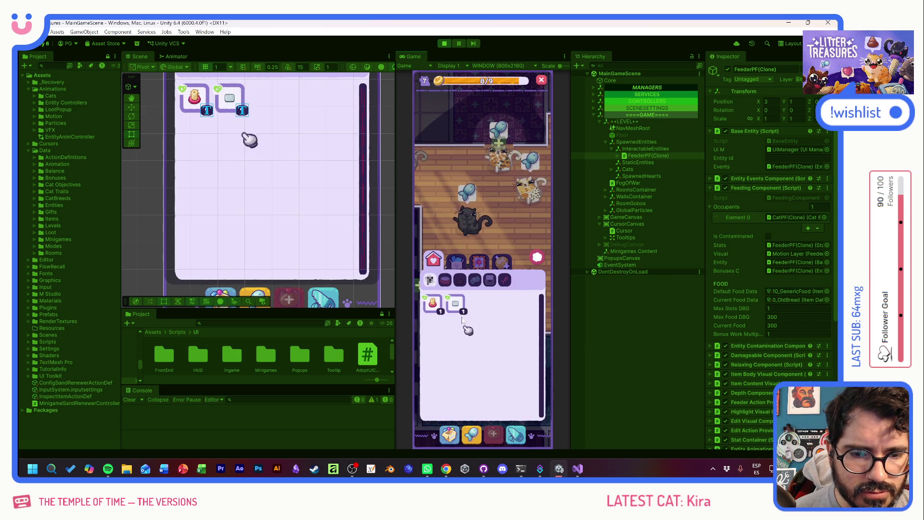
Browse the feeder's bowl items and view the Ceramic Watermelon bowl details
left_click(483, 264)
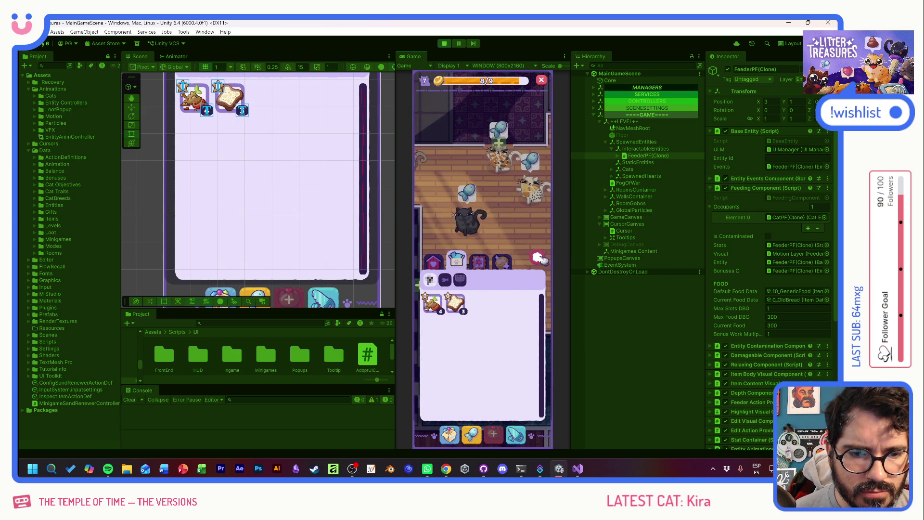
left_click(539, 259)
key("grave")
left_click(495, 339)
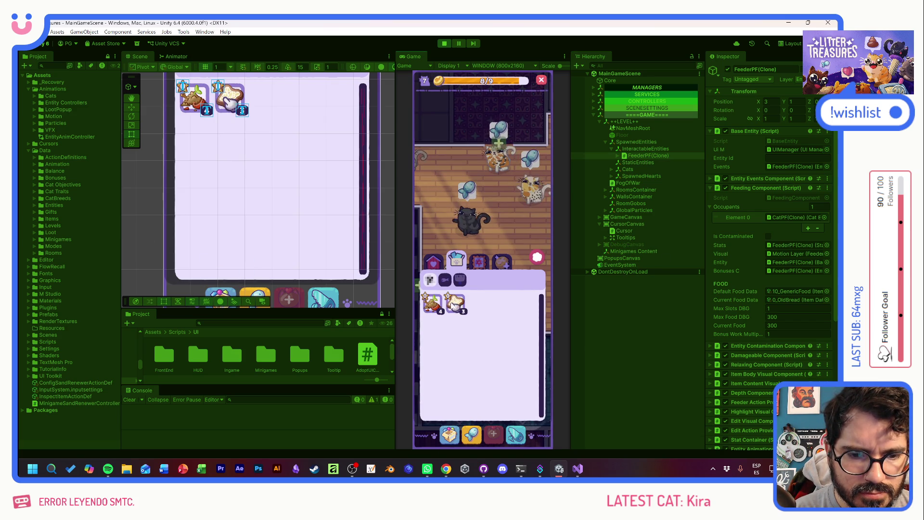
left_click(433, 259)
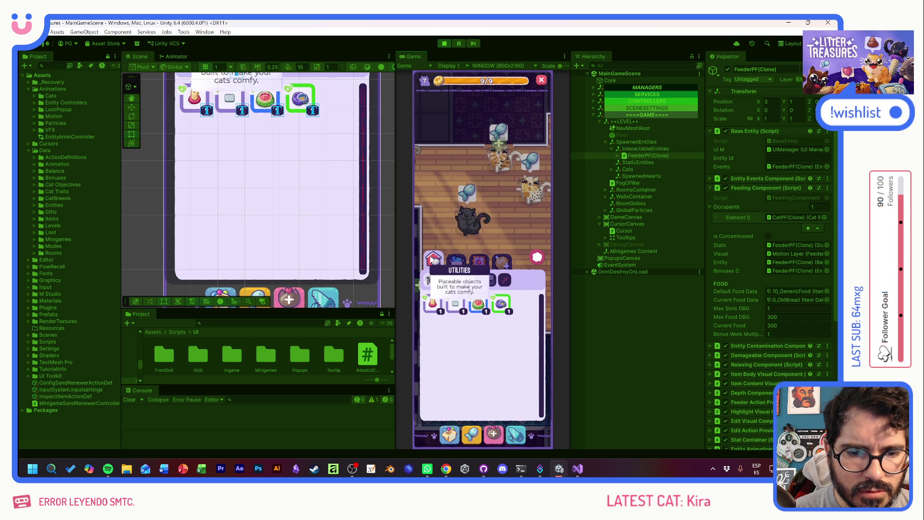
left_click(486, 302)
key("grave")
left_click(477, 222)
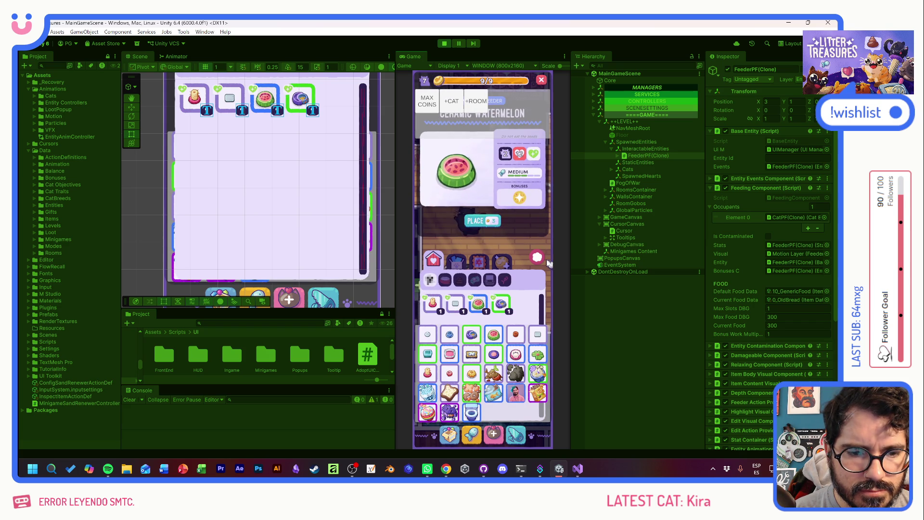
Place the Ceramic Watermelon bowl from the inventory into the room
left_click(450, 435)
left_click(487, 301)
left_click(481, 221)
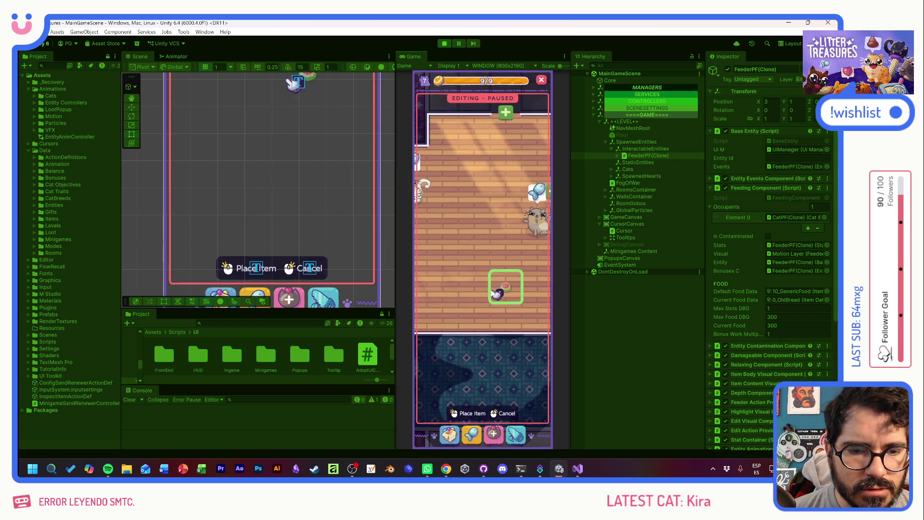
left_click(505, 284)
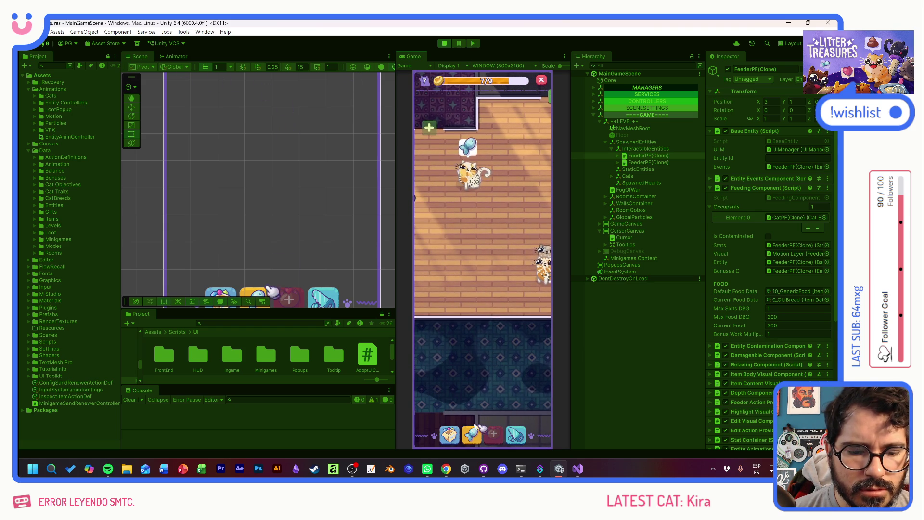
Place the food bowl from the inventory on the floor
left_click(450, 434)
left_click(458, 303)
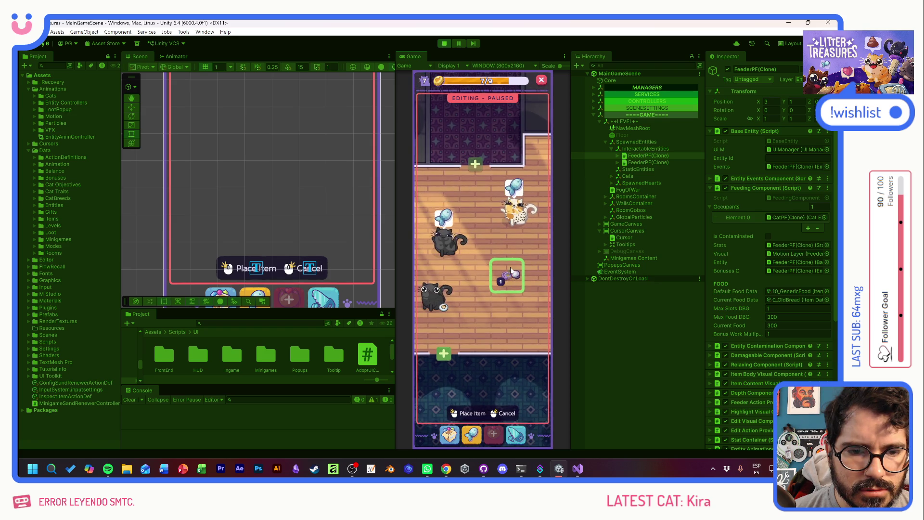
left_click(508, 265)
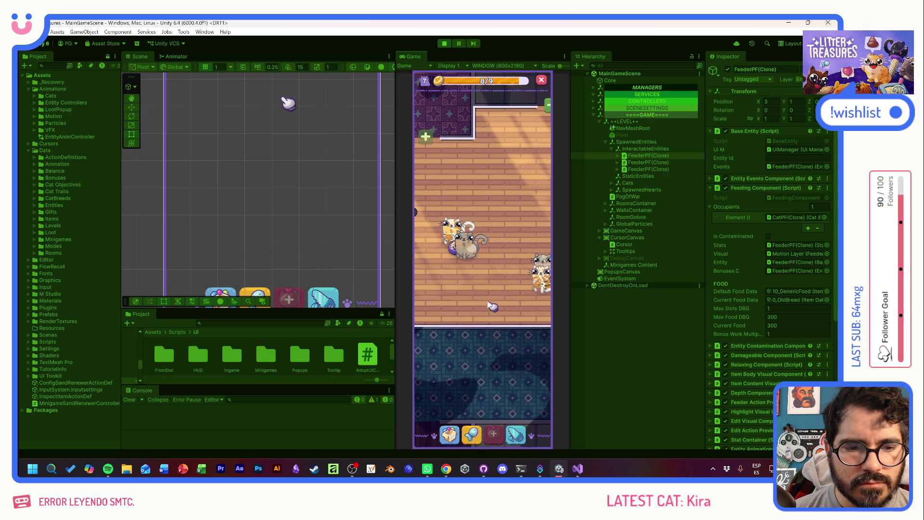
Unlock the hallway next to the room
left_click_drag(492, 306, 474, 287)
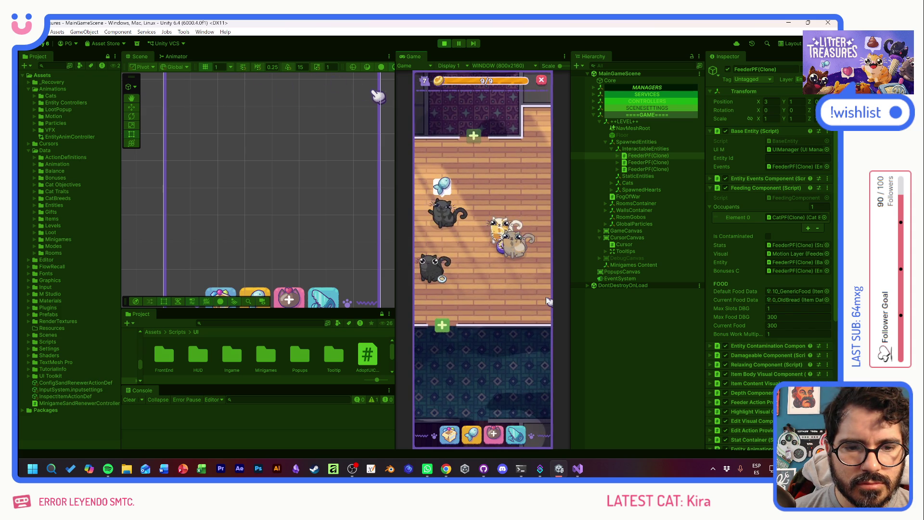
left_click(437, 328)
left_click(458, 308)
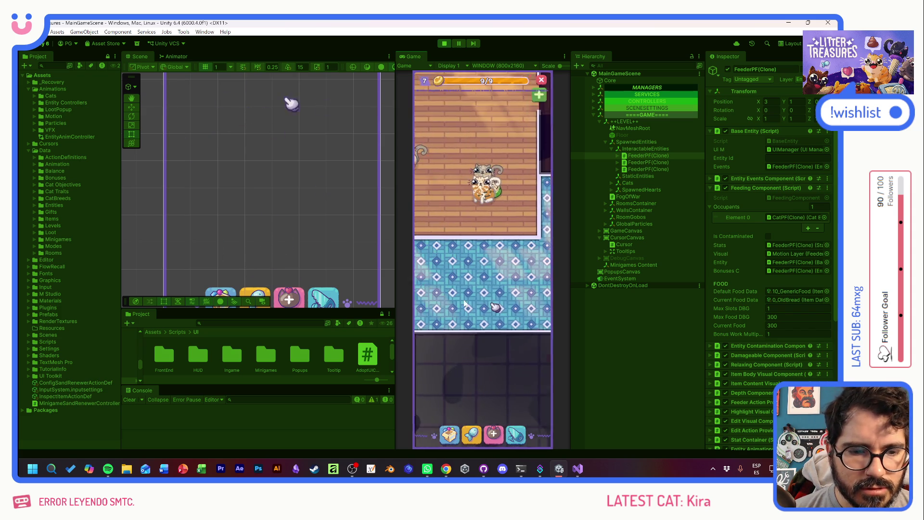
Unlock the kids bedroom and inspect the resulting NullReferenceException in the console
left_click(476, 286)
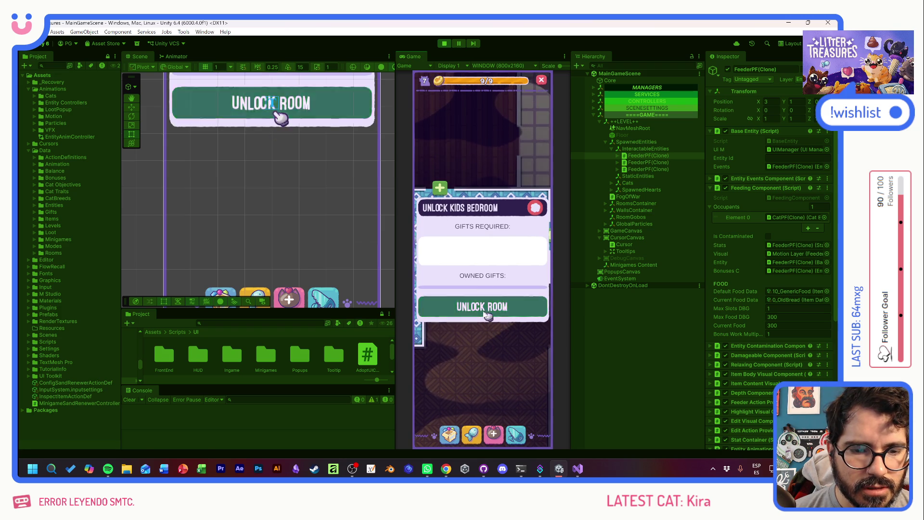
left_click(484, 310)
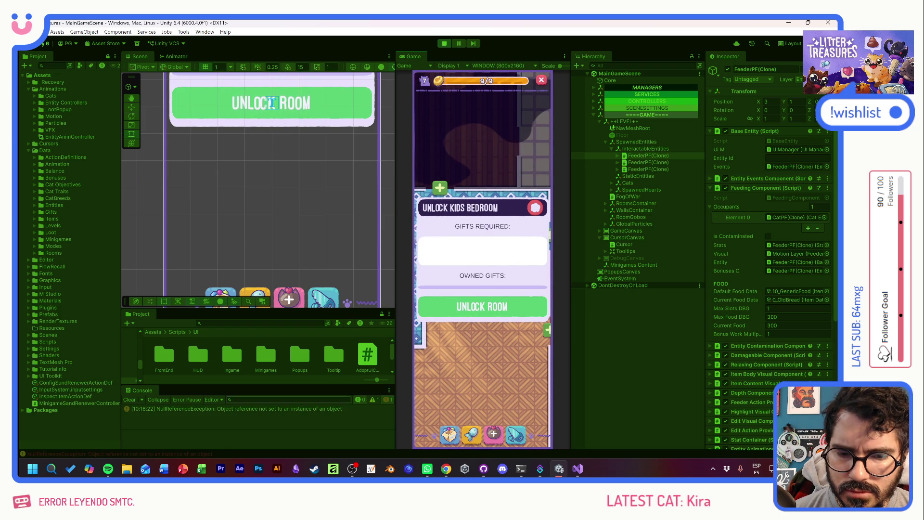
left_click(279, 409)
left_click(536, 208)
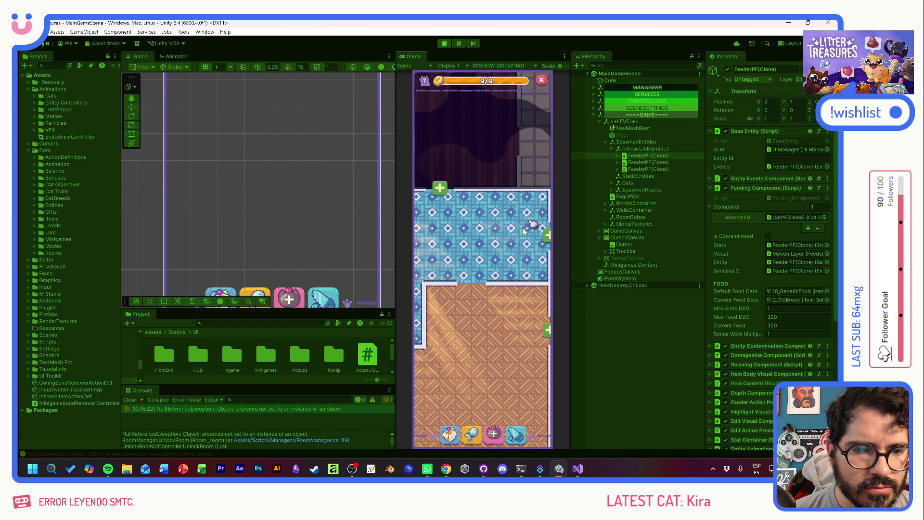
Add a watermelon item from the debug grid and check it in the inventory
left_click(450, 433)
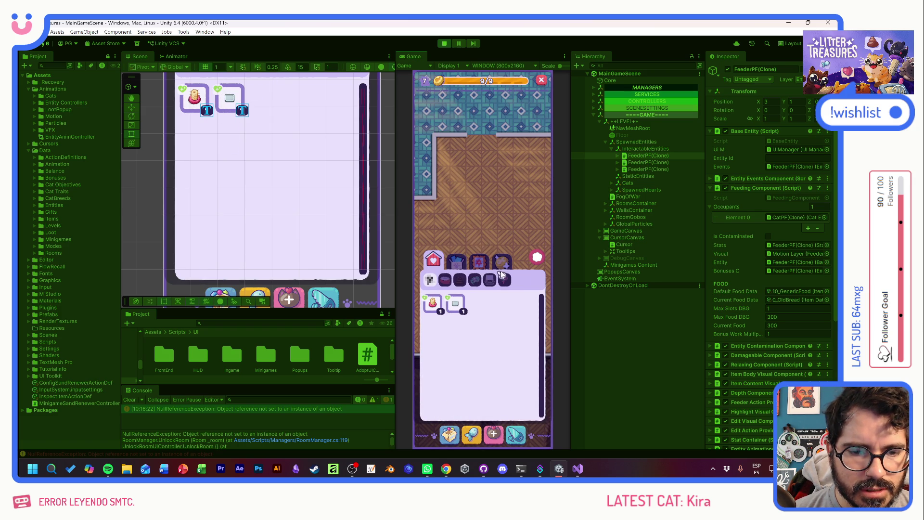
left_click(538, 258)
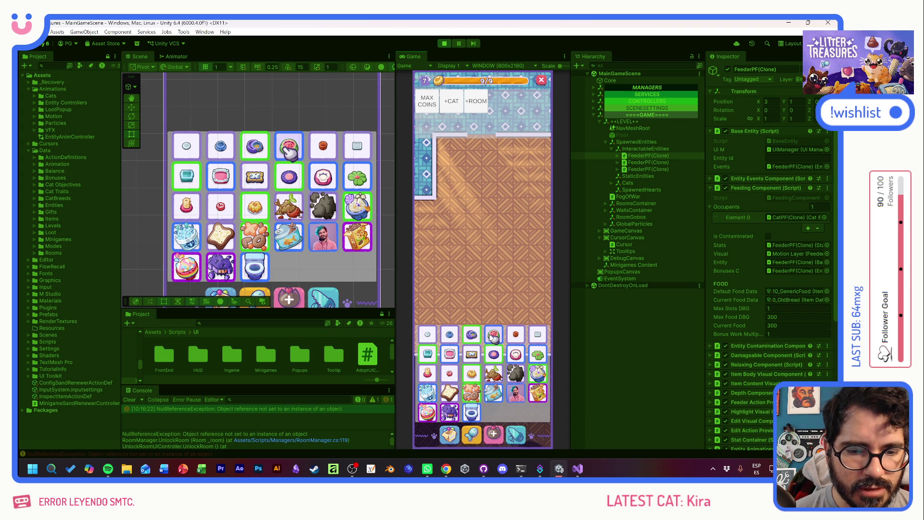
left_click(486, 276)
left_click(450, 433)
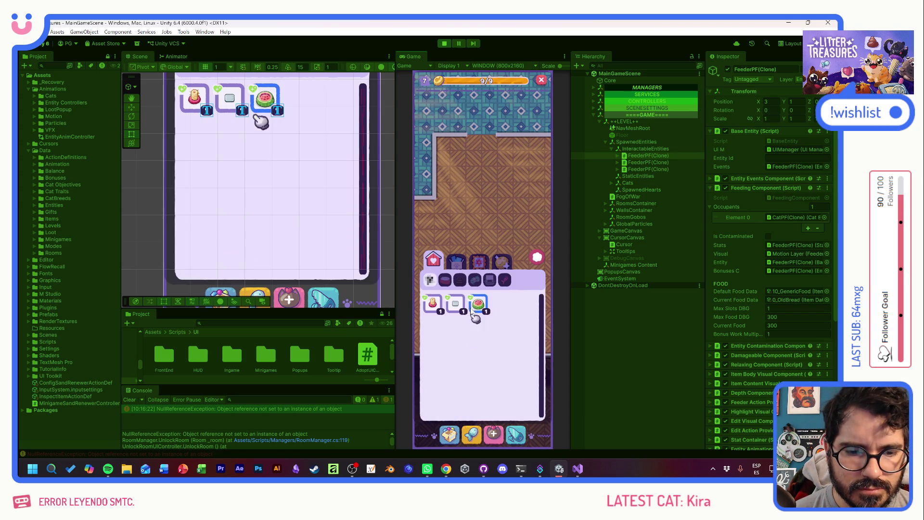
Place the Ceramic Watermelon on the wood floor
left_click(482, 311)
left_click(481, 224)
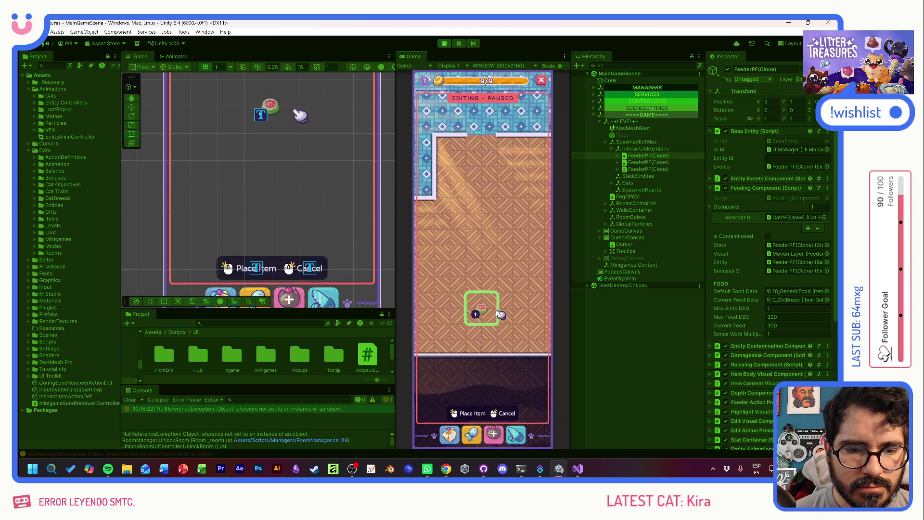
left_click(499, 336)
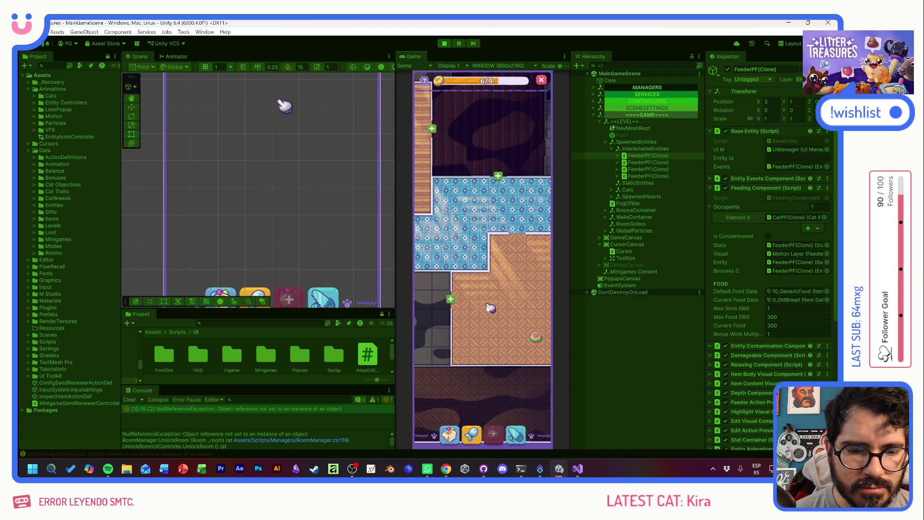
Pan around the rooms to watch the cats, then stop Play mode
scroll(534, 319, "up", 5)
left_click_drag(522, 314, 469, 304)
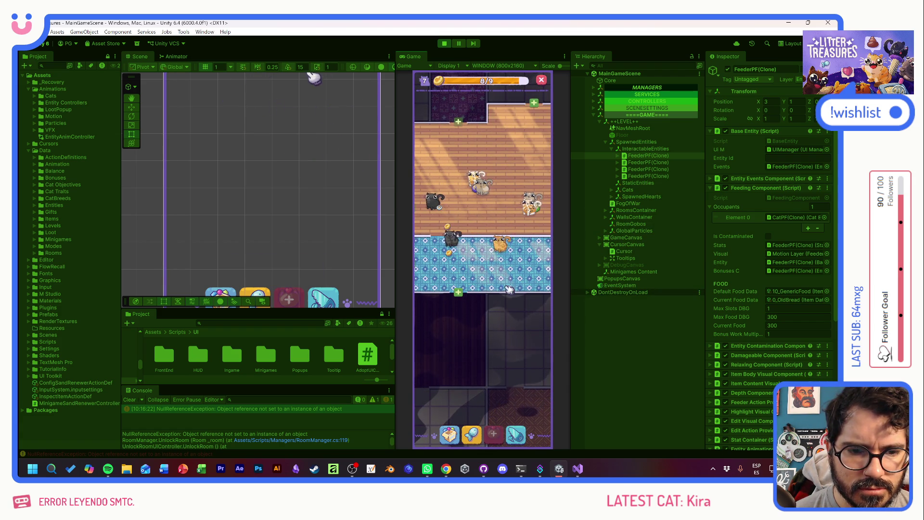
scroll(499, 286, "down", 5)
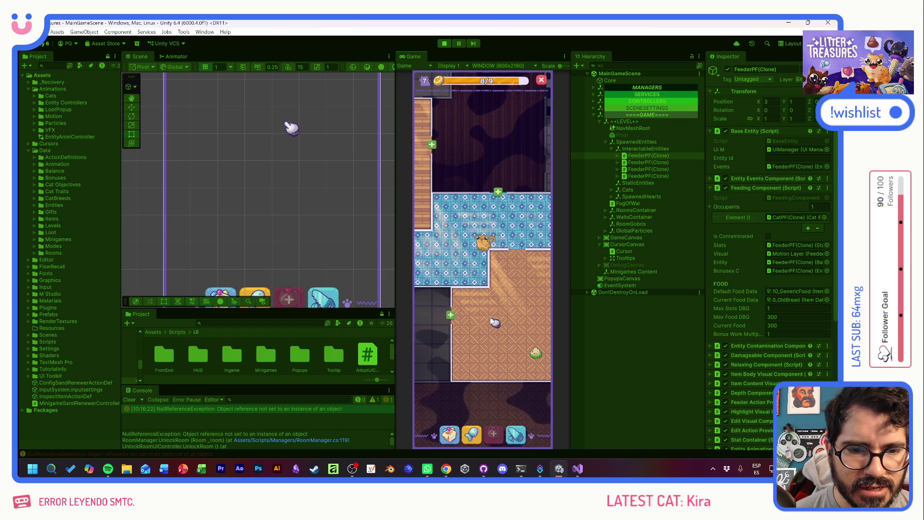
mouse_move(454, 320)
left_mouse_down()
mouse_move(495, 321)
mouse_move(429, 300)
mouse_move(471, 268)
mouse_move(512, 278)
left_mouse_up()
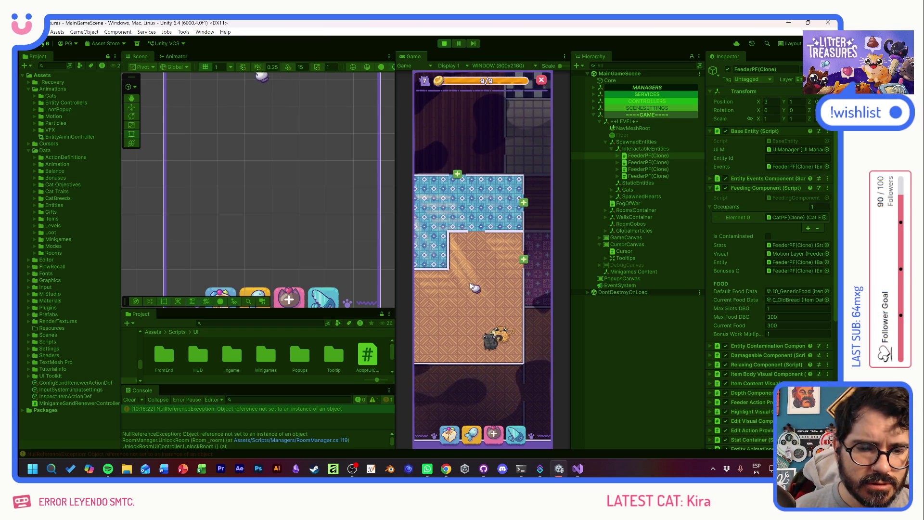
scroll(483, 290, "up", 3)
scroll(454, 260, "up", 3)
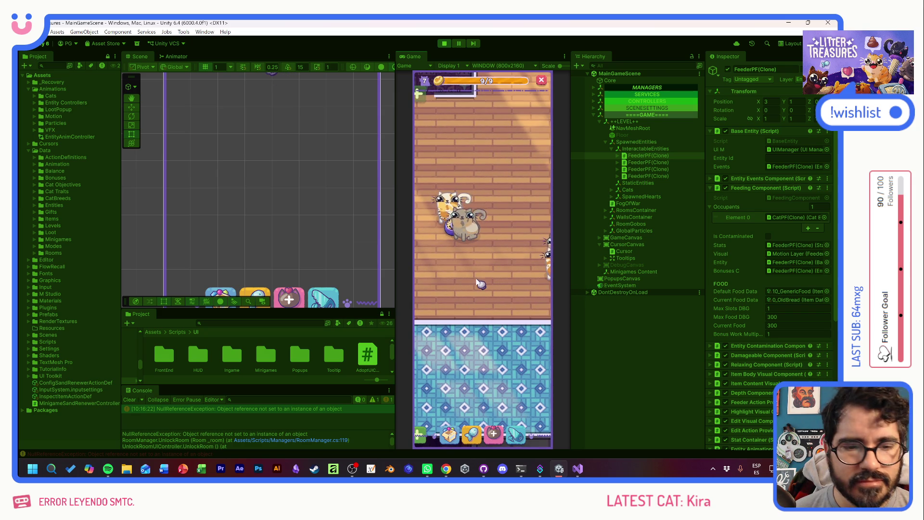
left_click(445, 43)
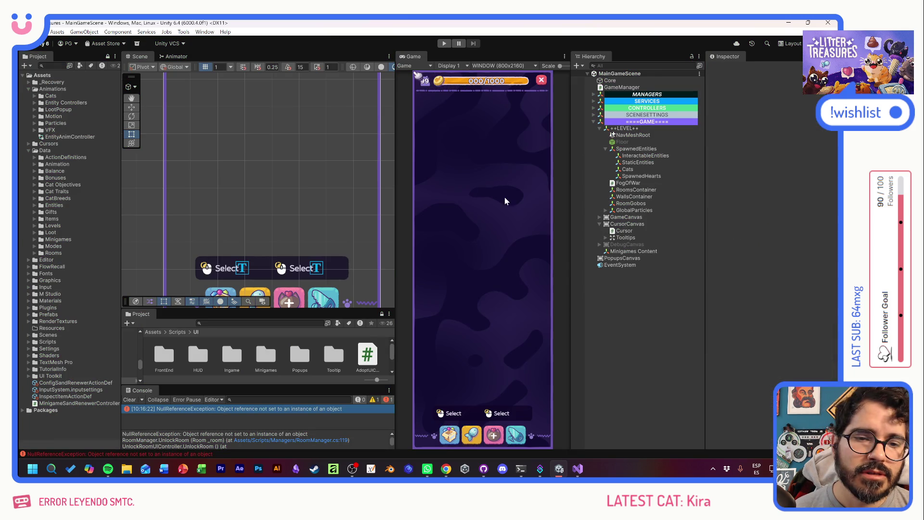
Back in Visual Studio, close NavmeshService.cs and view OnEntityDespawned in MovementComponent.cs
key("alt+Tab")
left_click(272, 273)
middle_click(67, 52)
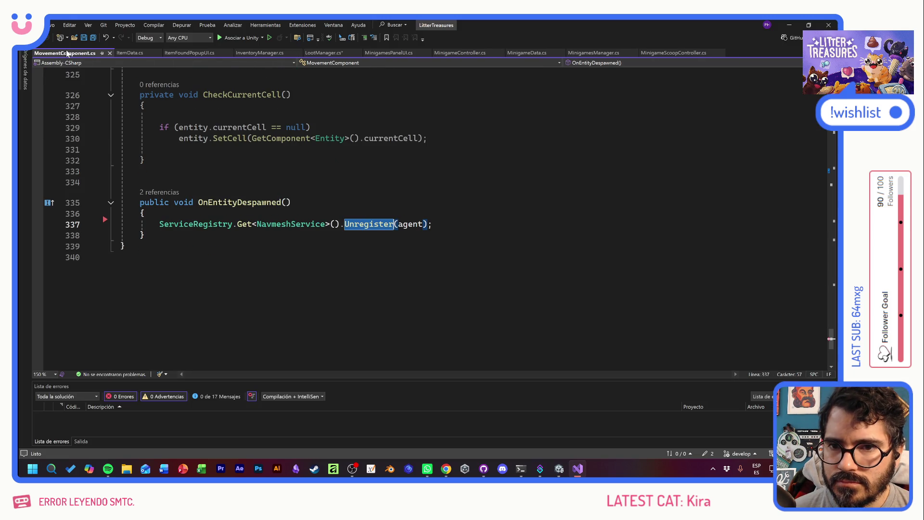
left_click(292, 202)
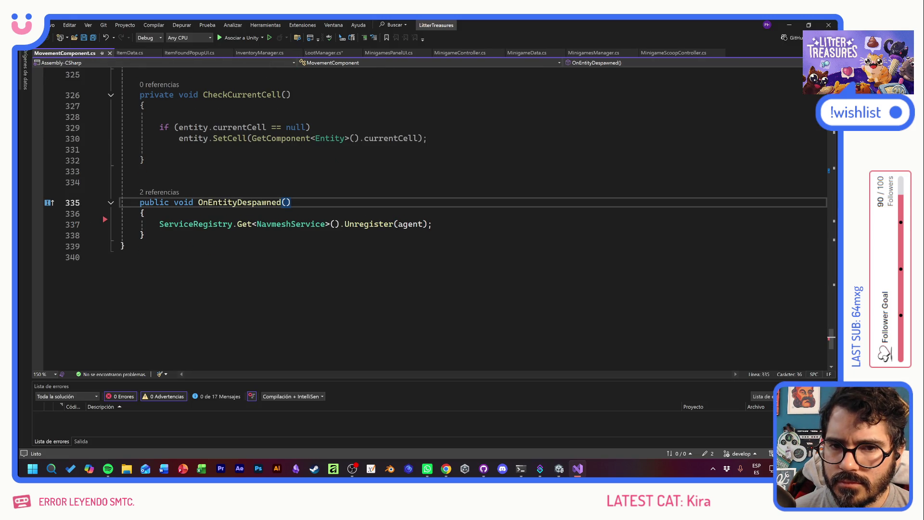
scroll(292, 202, "up", 2)
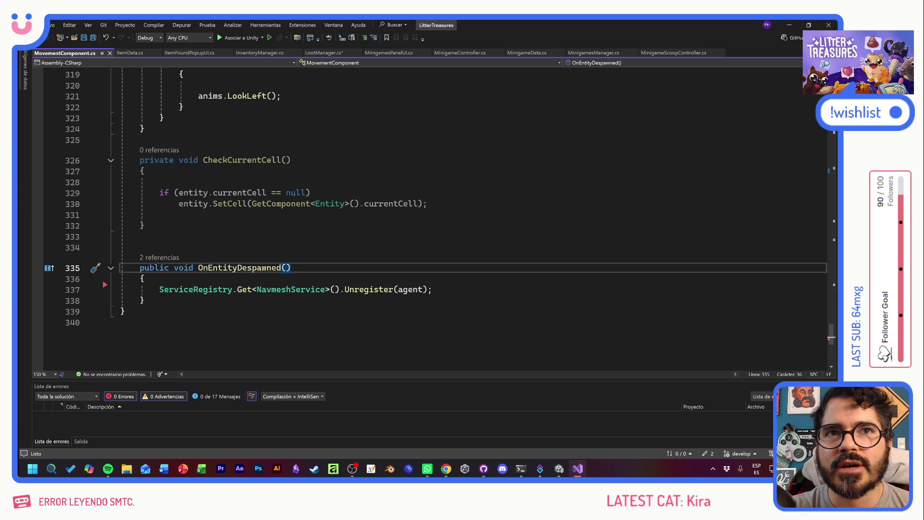
left_click(140, 236)
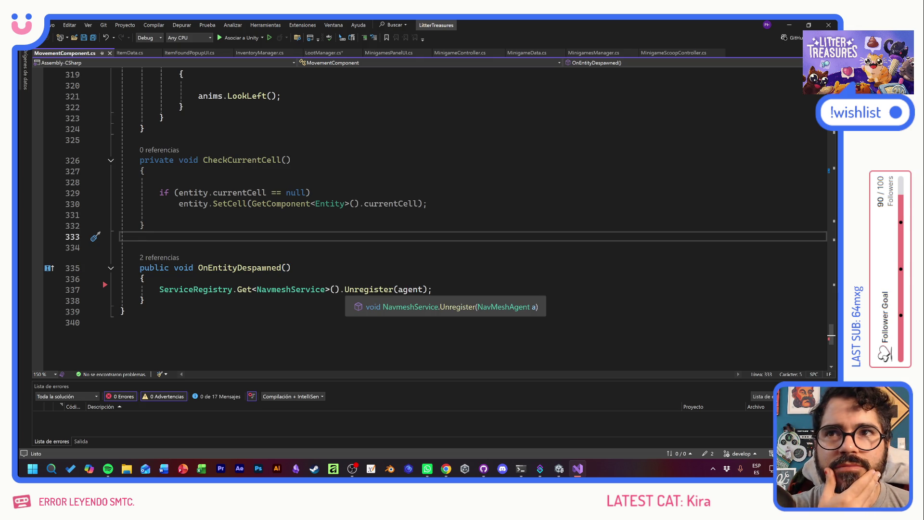
scroll(433, 219, "up", 7)
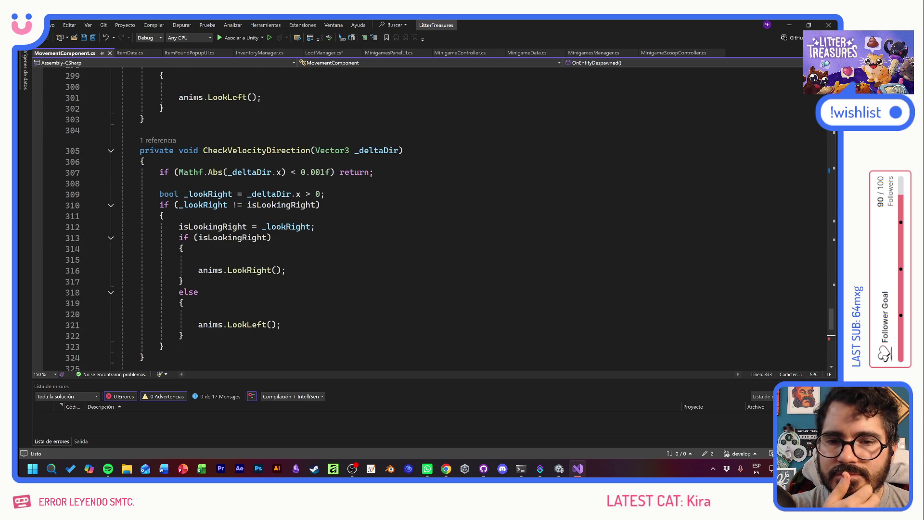
scroll(433, 219, "up", 2)
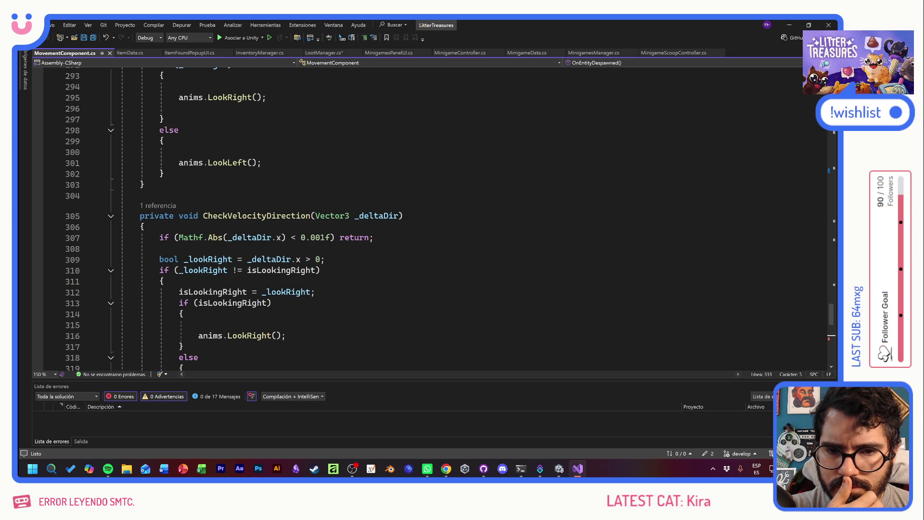
scroll(433, 219, "up", 5)
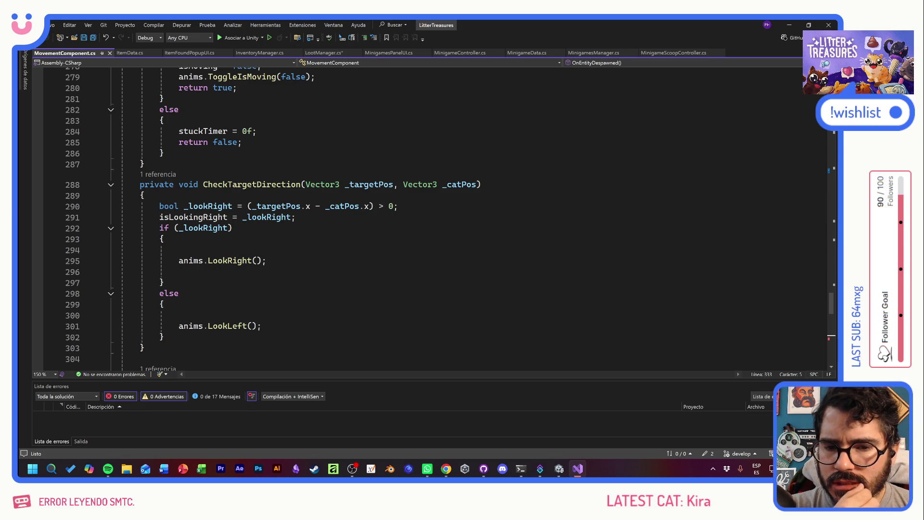
scroll(433, 219, "up", 6)
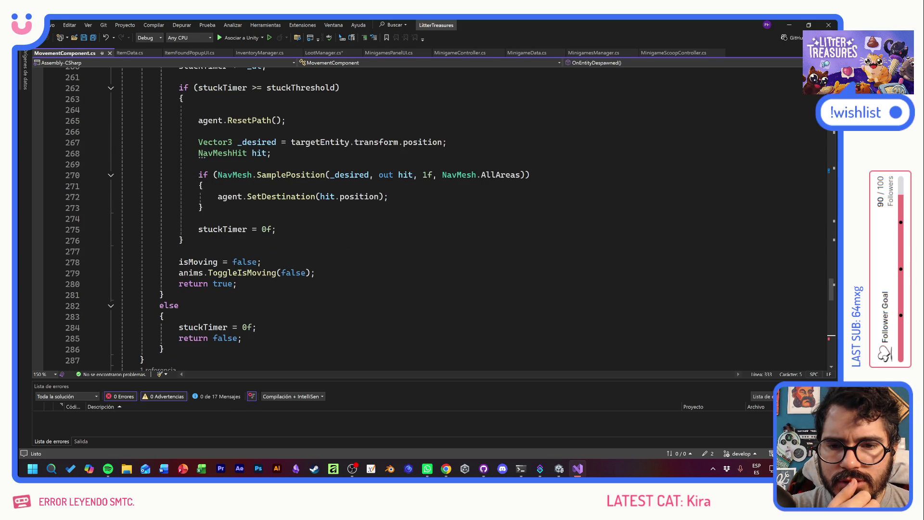
scroll(433, 219, "up", 5)
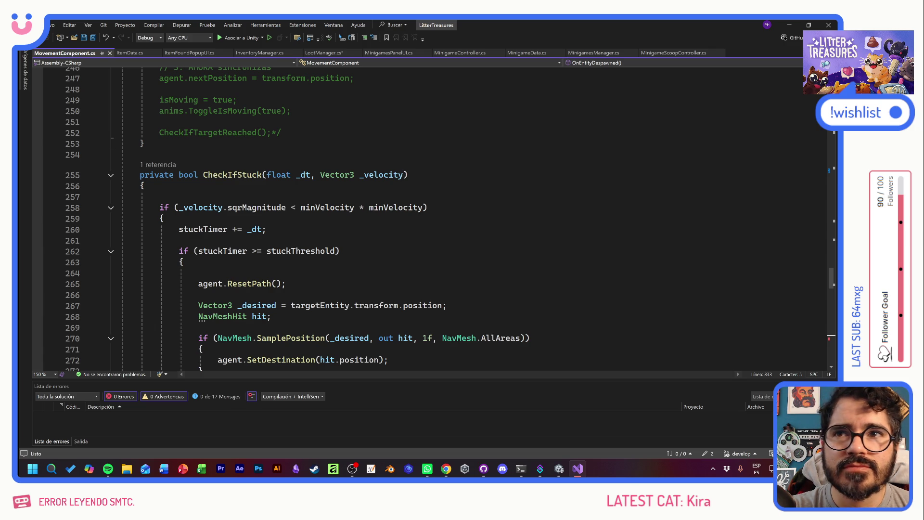
scroll(294, 219, "up", 4)
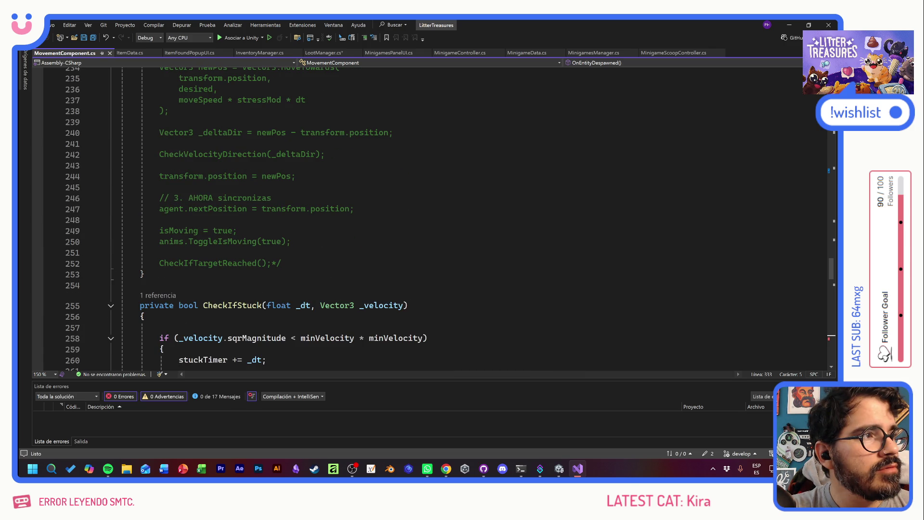
scroll(385, 308, "up", 8)
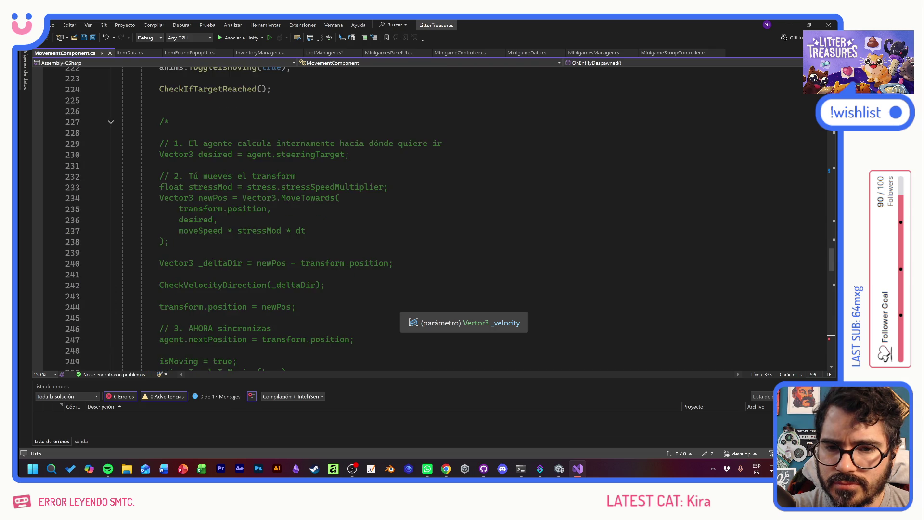
scroll(413, 318, "up", 15)
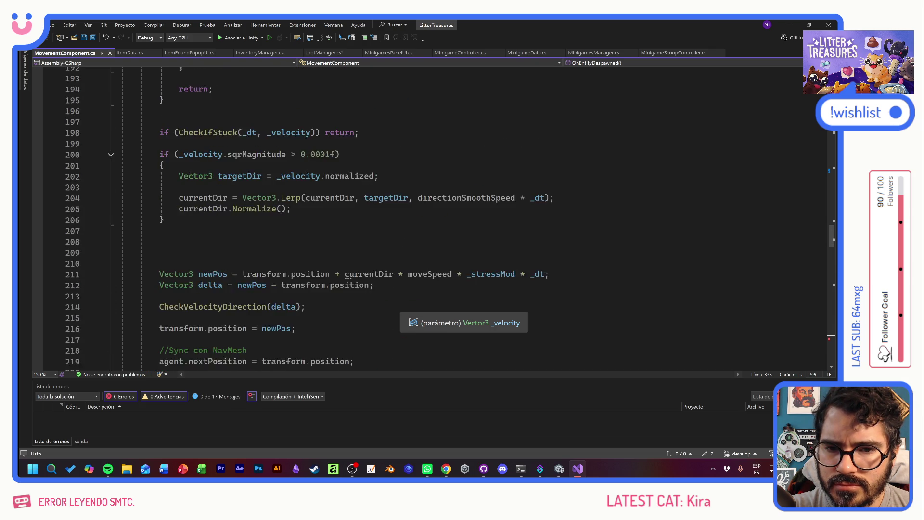
scroll(413, 318, "up", 3)
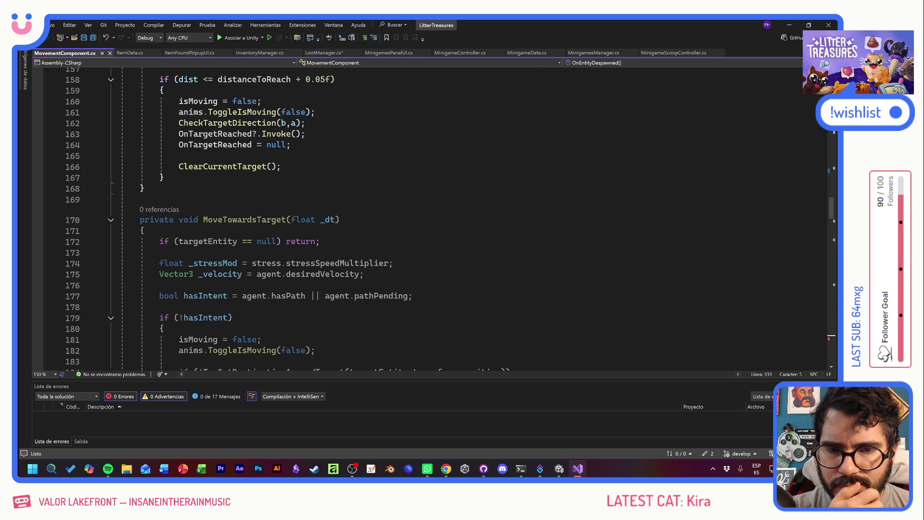
scroll(433, 219, "up", 4)
scroll(219, 217, "up", 1)
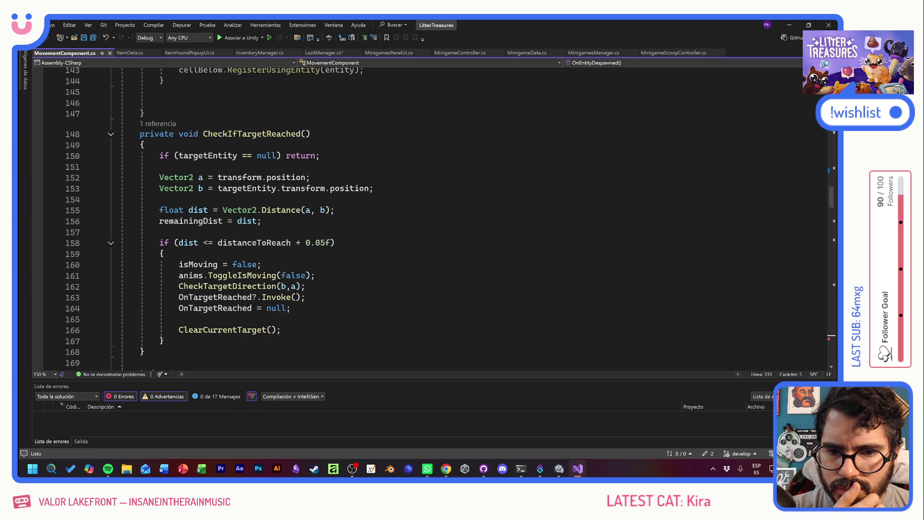
scroll(433, 216, "up", 4)
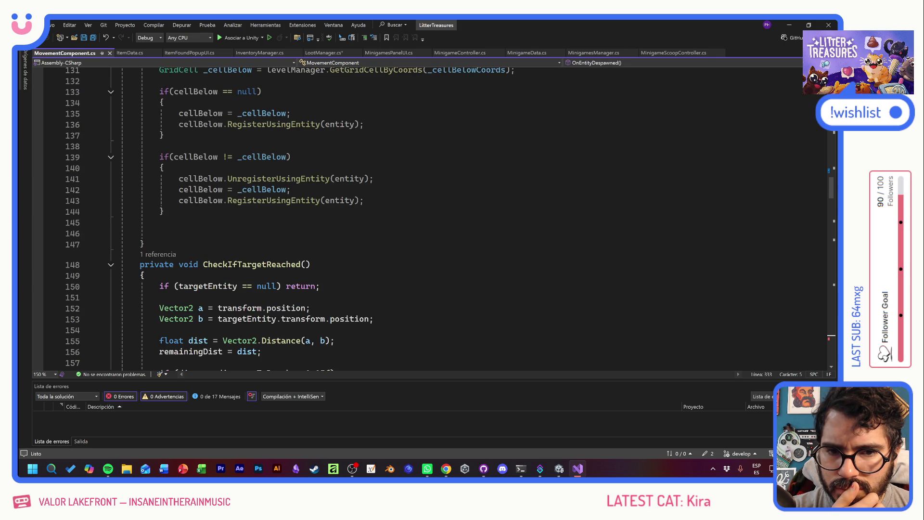
scroll(337, 217, "up", 3)
scroll(337, 217, "up", 3)
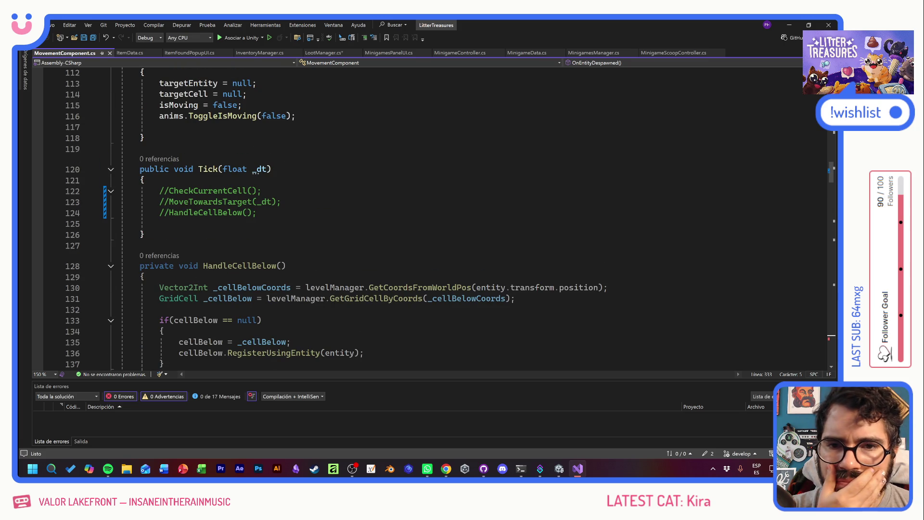
mouse_move(416, 288)
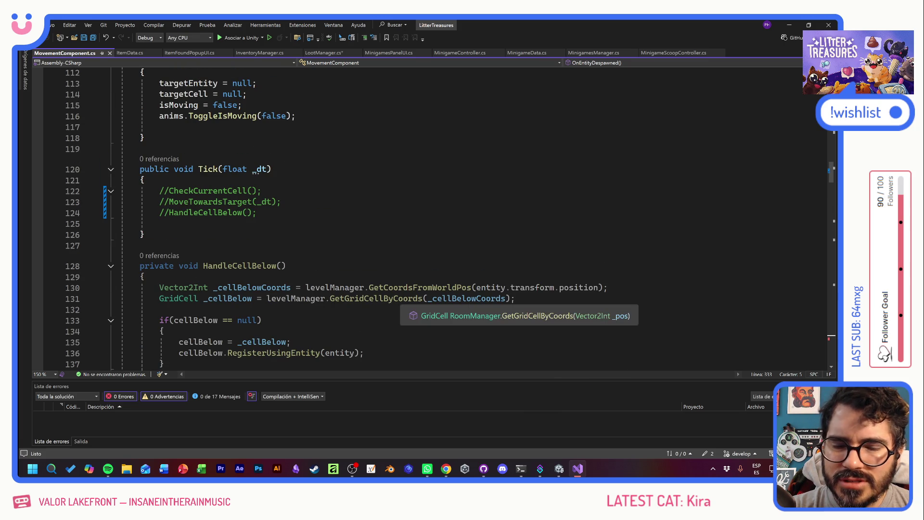
mouse_move(347, 288)
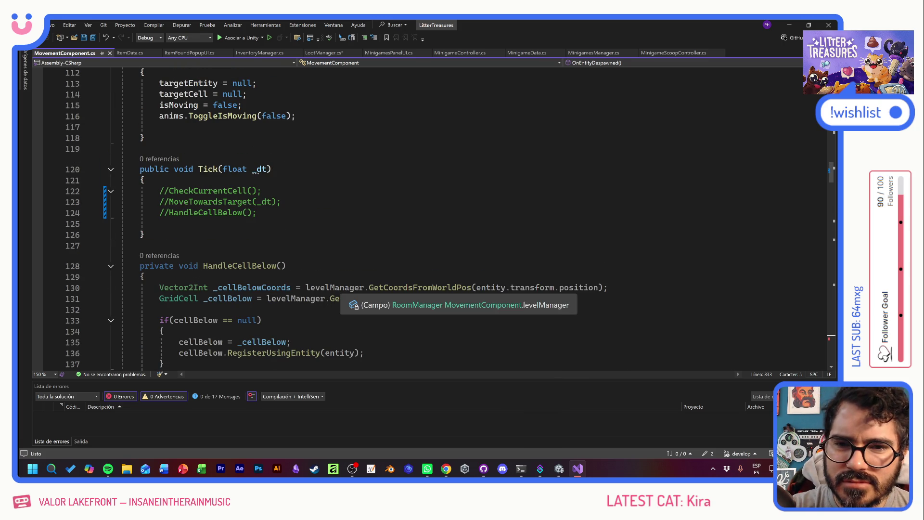
scroll(346, 288, "down", 5)
scroll(347, 288, "down", 20)
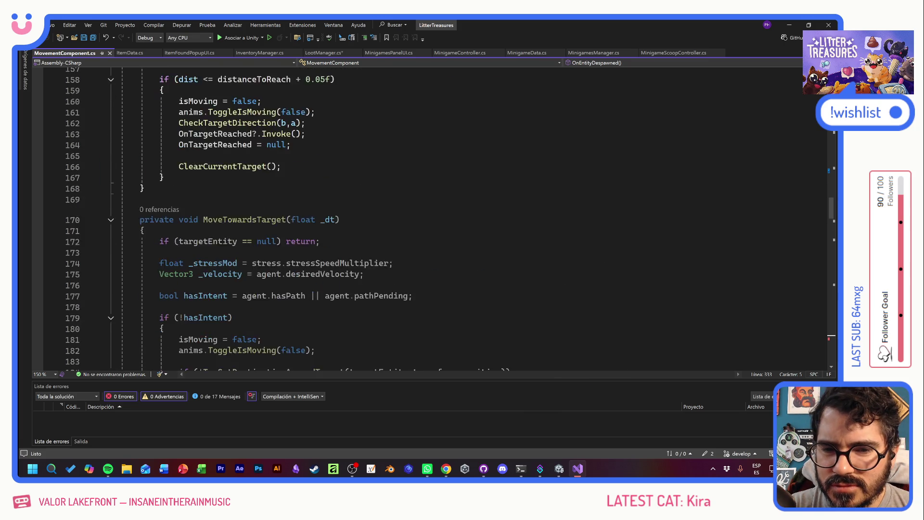
scroll(433, 216, "down", 7)
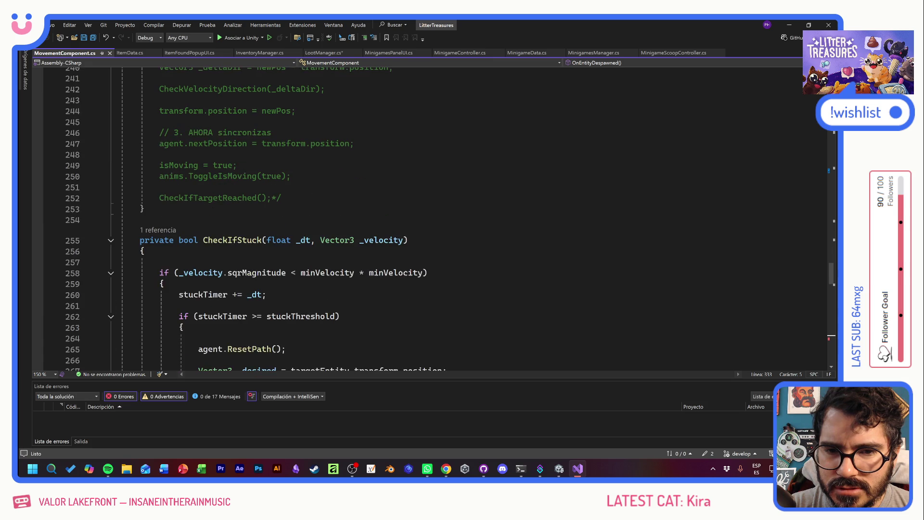
scroll(273, 219, "down", 18)
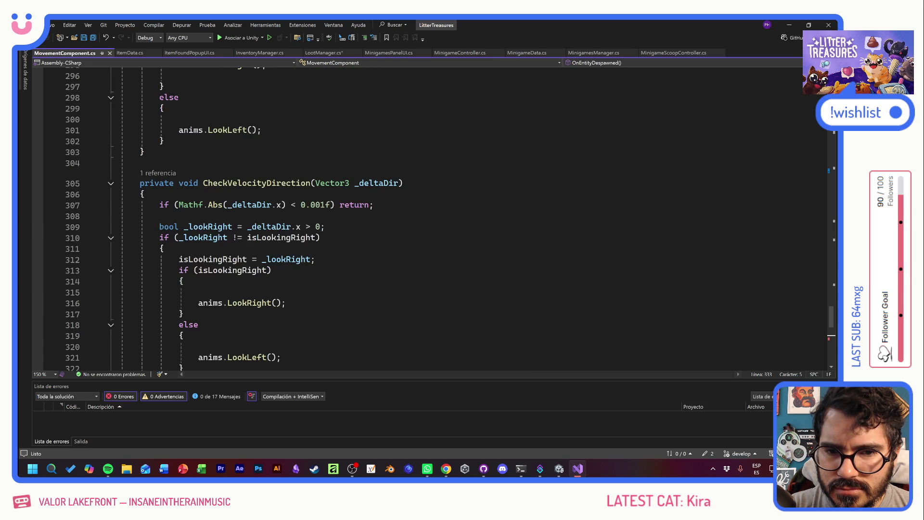
scroll(433, 217, "down", 7)
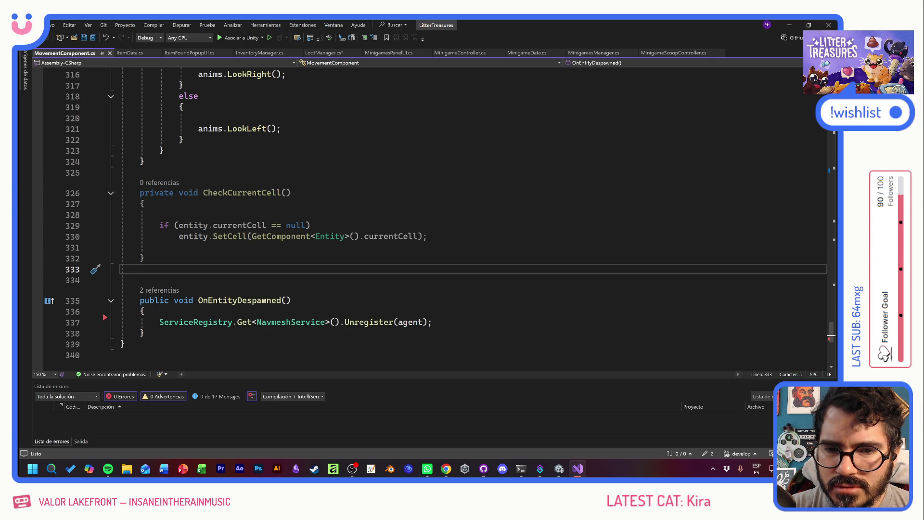
scroll(433, 217, "up", 10)
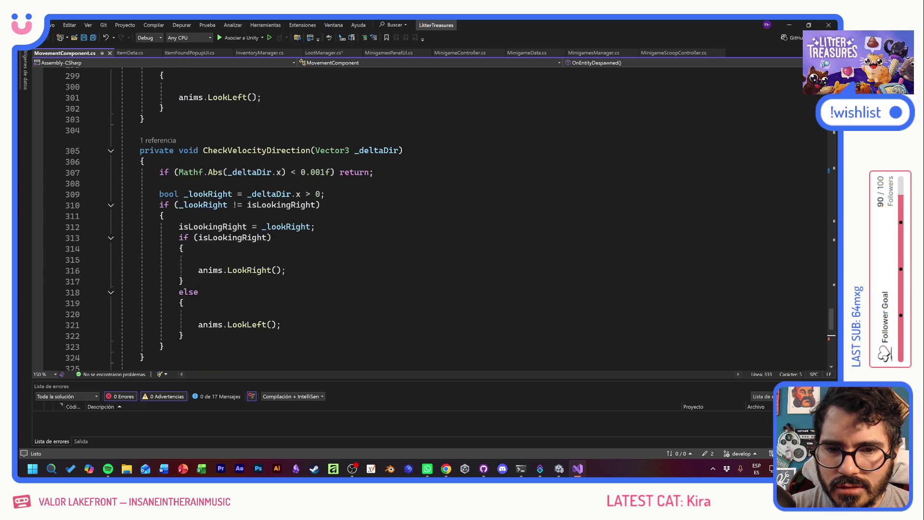
scroll(356, 274, "up", 10)
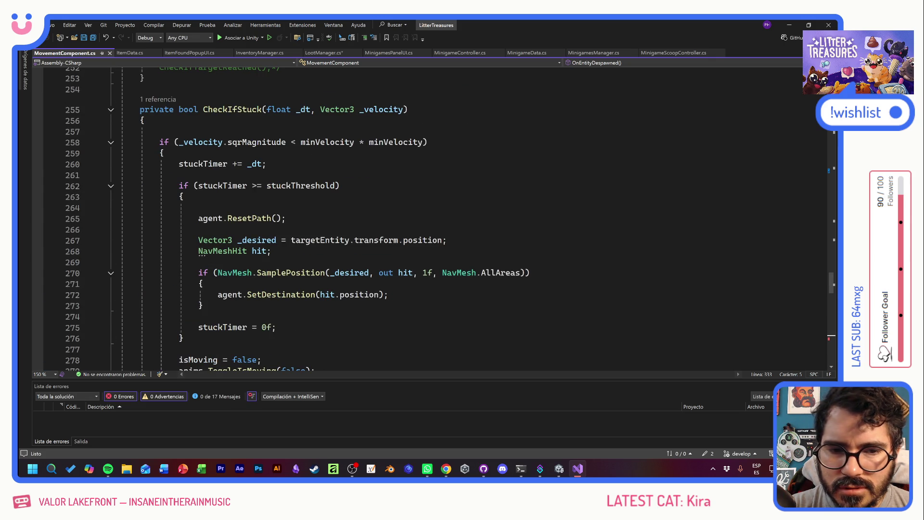
scroll(356, 217, "up", 17)
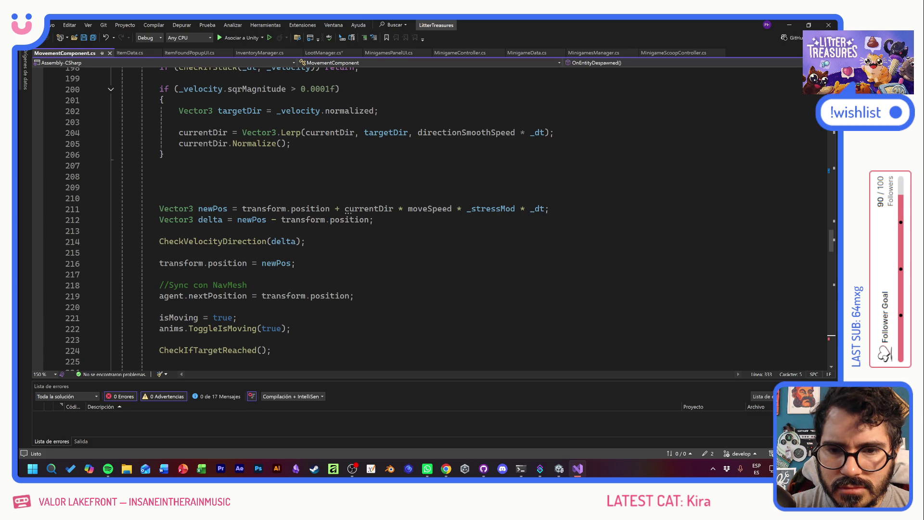
scroll(356, 216, "up", 4)
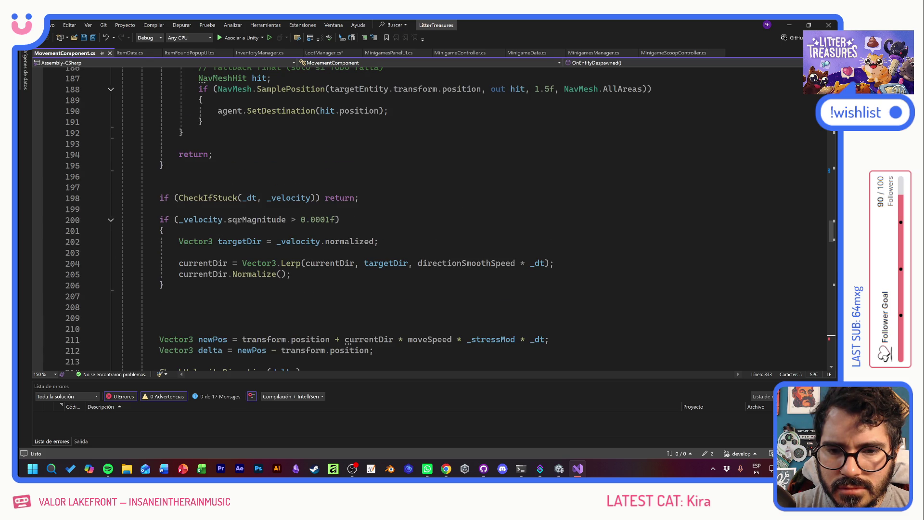
scroll(356, 217, "up", 13)
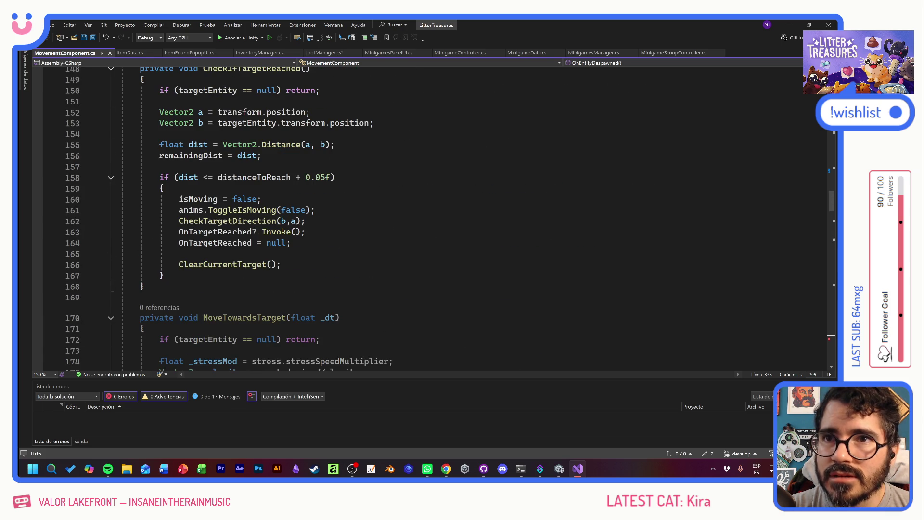
scroll(356, 217, "up", 9)
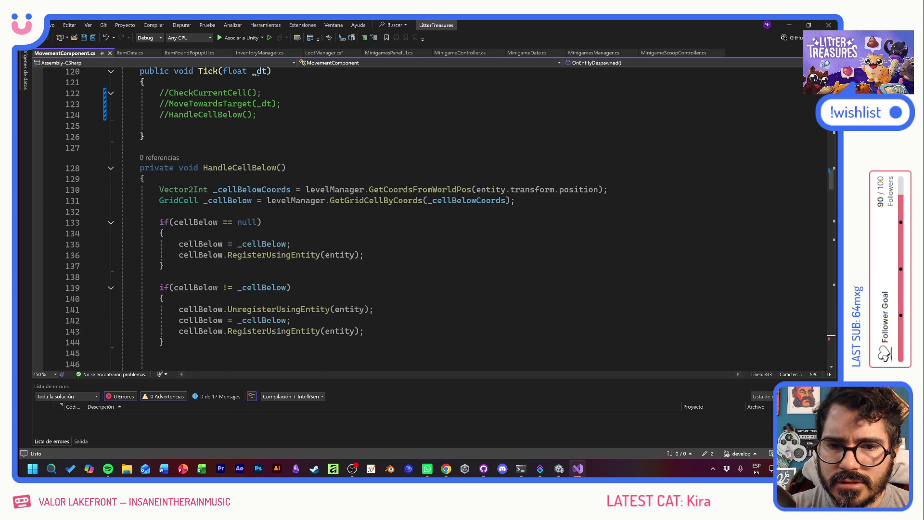
scroll(356, 216, "down", 4)
scroll(356, 216, "up", 3)
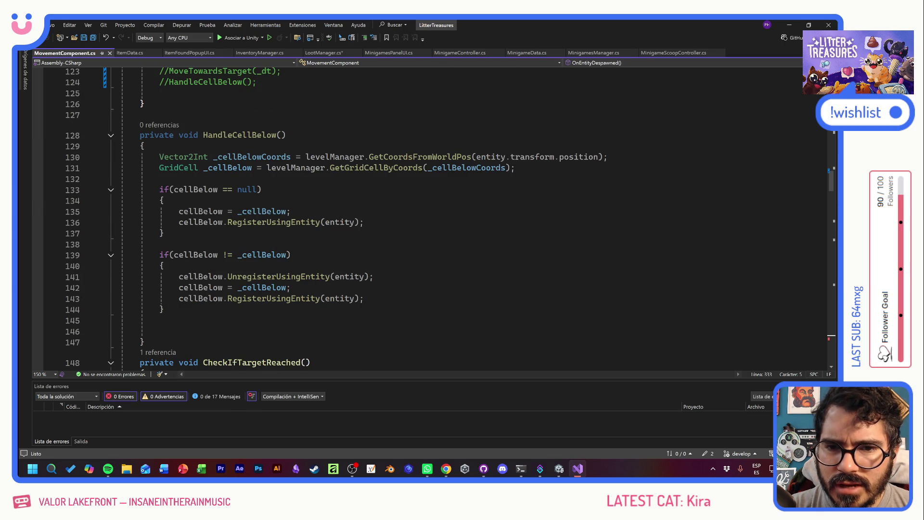
mouse_move(277, 211)
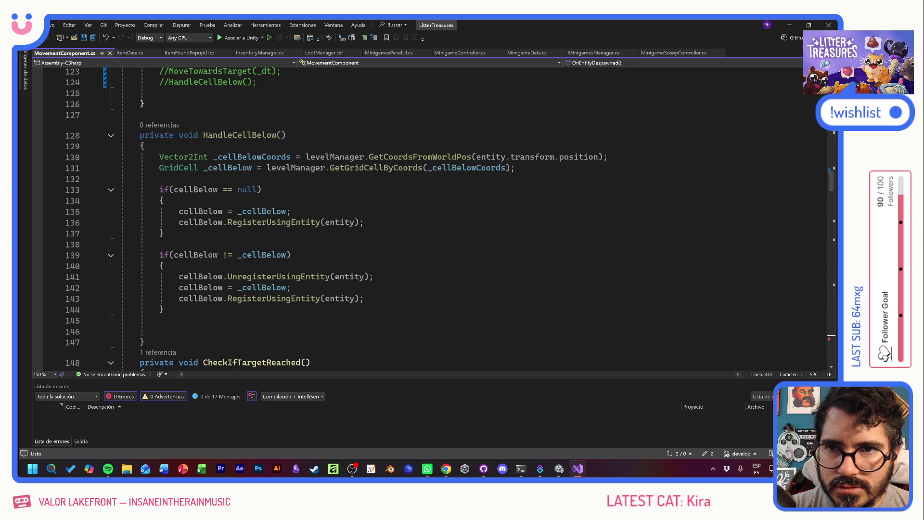
scroll(334, 220, "up", 4)
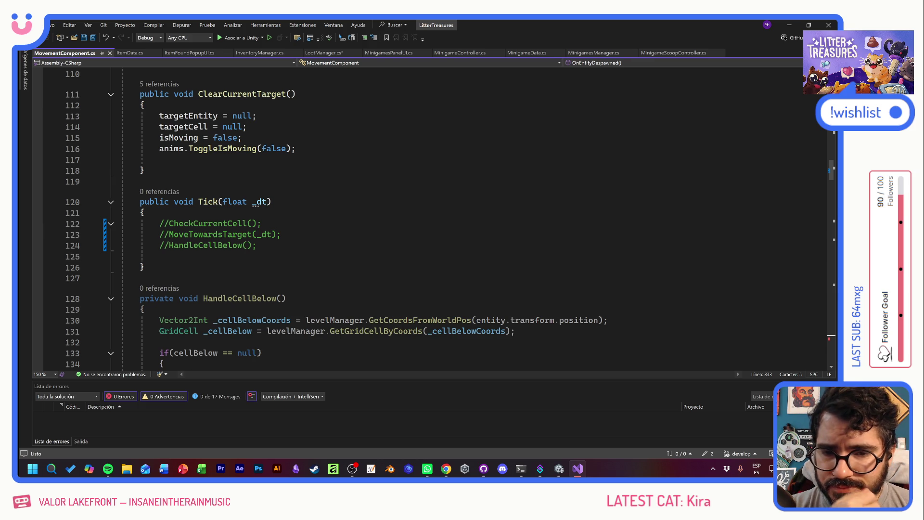
scroll(433, 219, "down", 3)
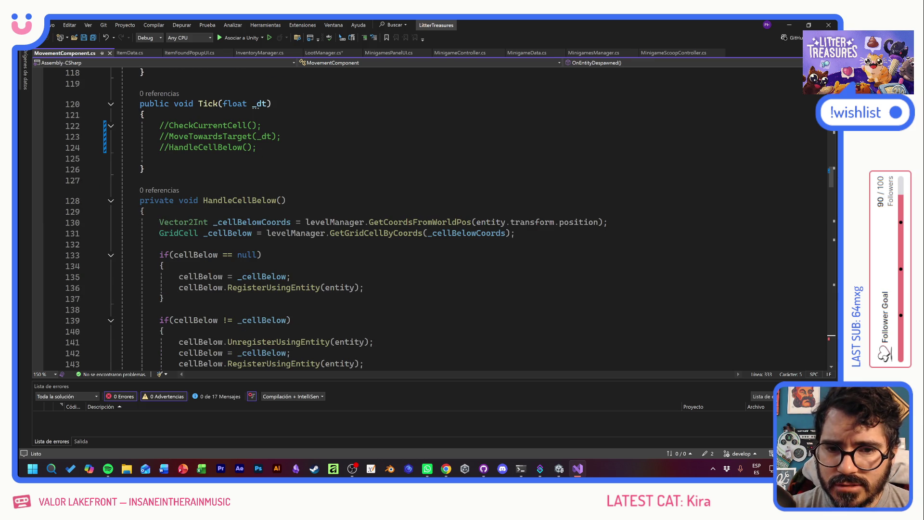
left_click(255, 147)
key("ctrl+k")
key("ctrl+u")
left_click(144, 169)
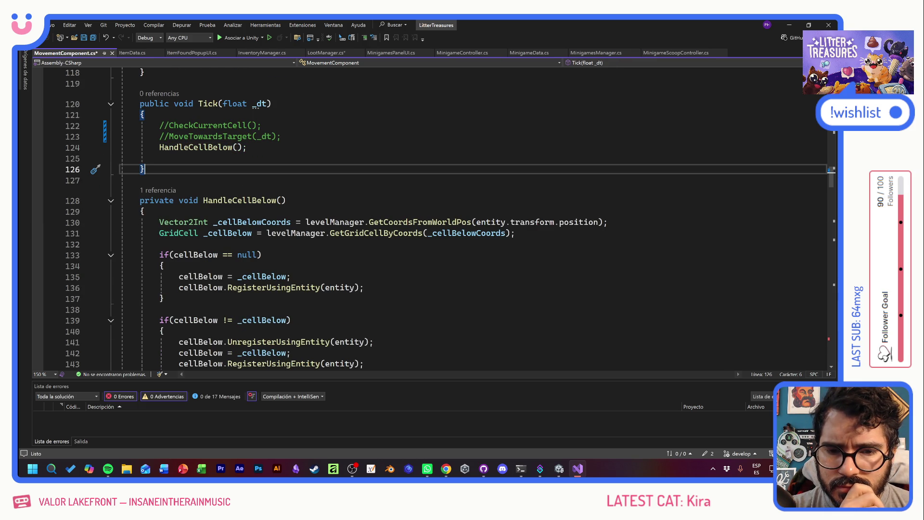
scroll(446, 219, "down", 3)
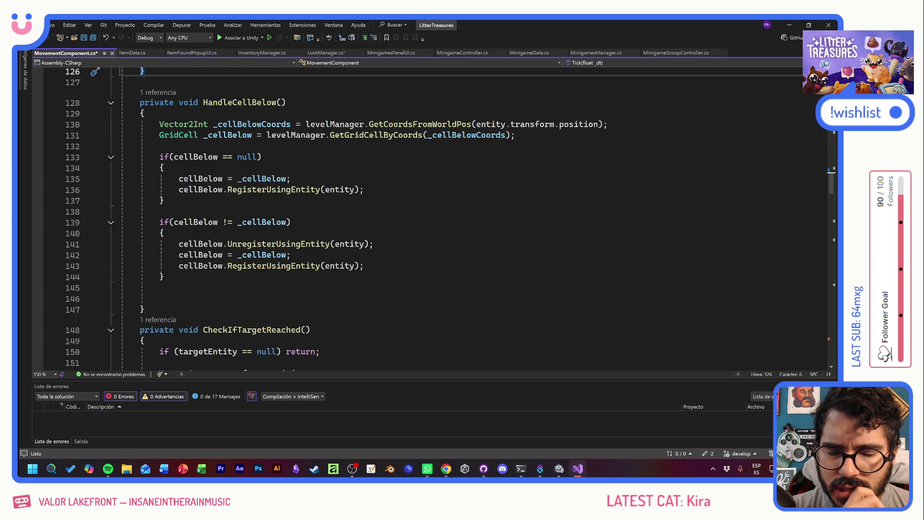
scroll(443, 219, "up", 1)
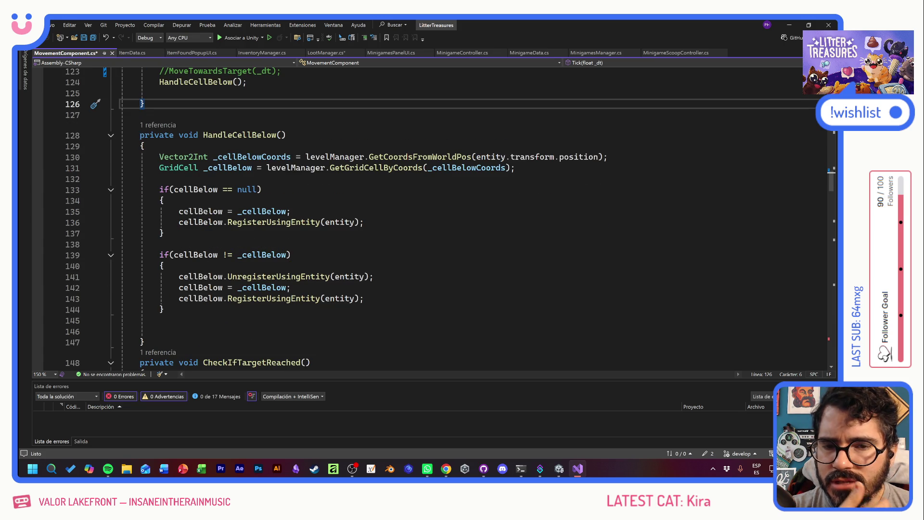
left_click(160, 82)
key("ctrl+k")
key("ctrl+c")
key("ctrl+s")
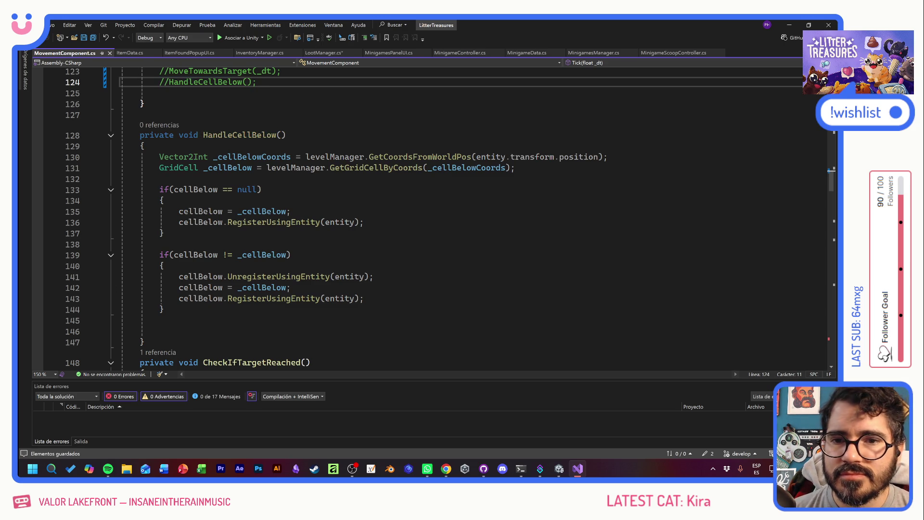
scroll(433, 219, "down", 14)
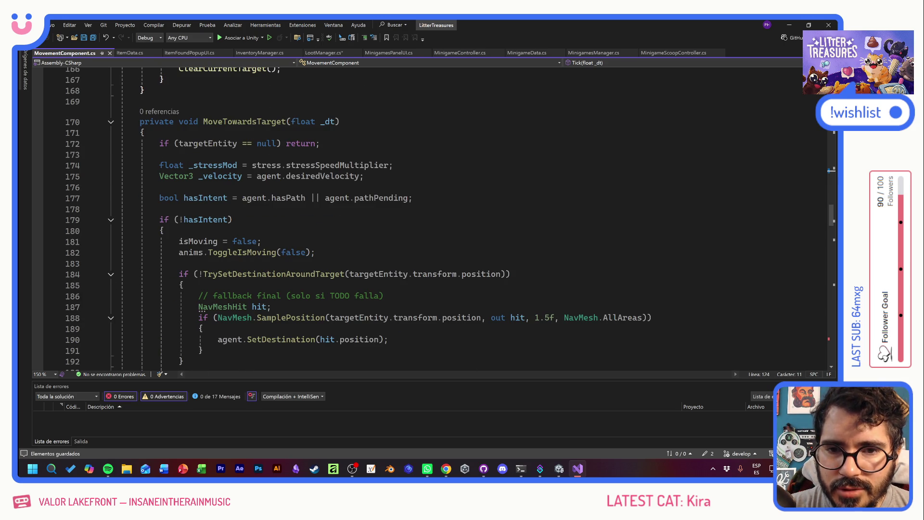
scroll(433, 219, "down", 7)
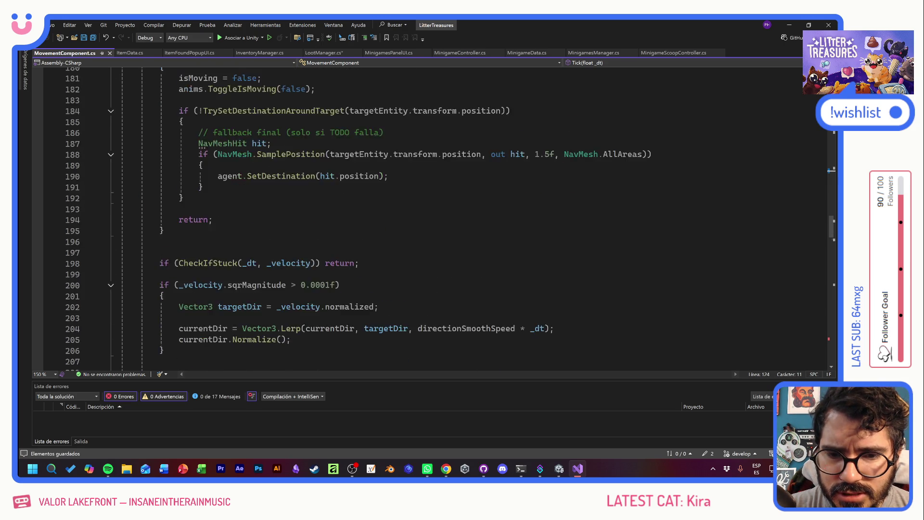
scroll(433, 219, "down", 4)
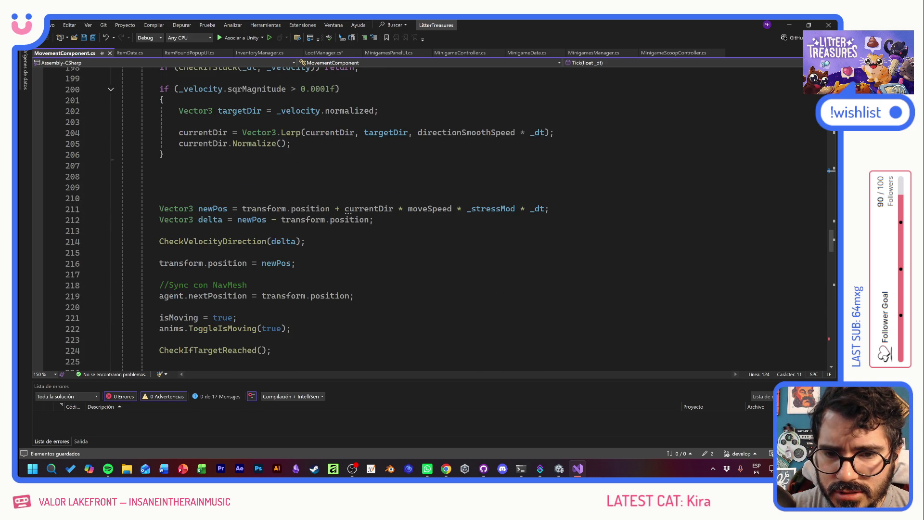
mouse_move(255, 242)
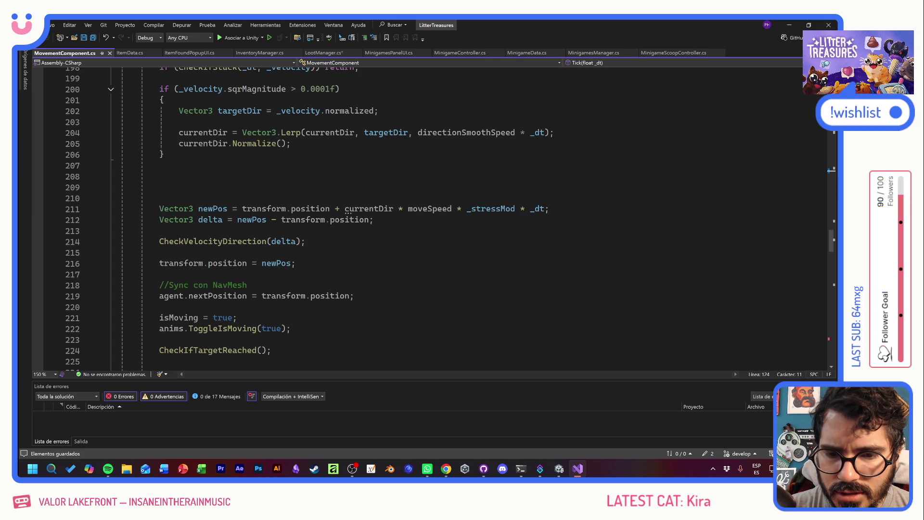
scroll(433, 219, "down", 3)
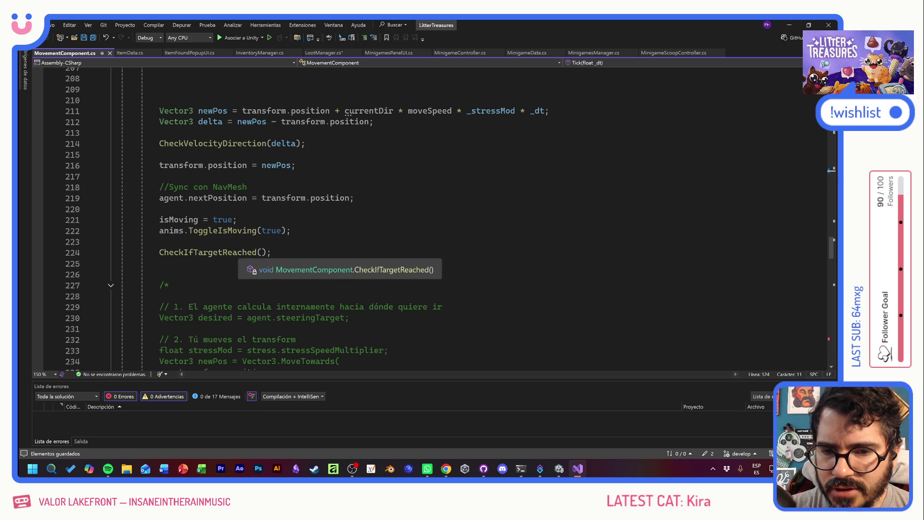
scroll(216, 252, "up", 14)
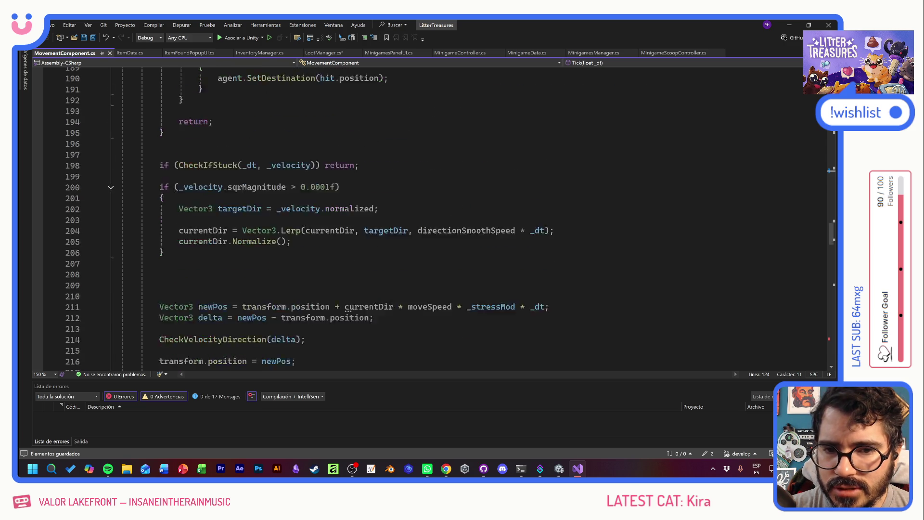
scroll(217, 253, "up", 3)
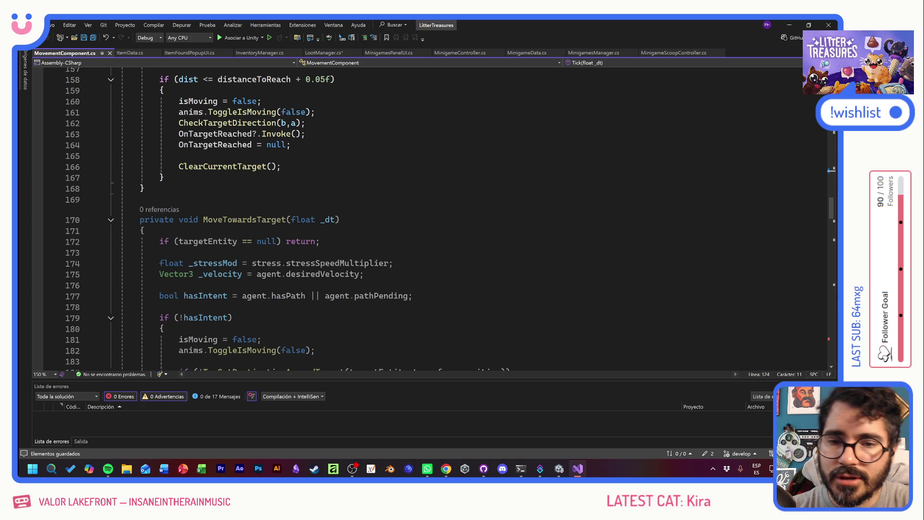
scroll(428, 219, "up", 16)
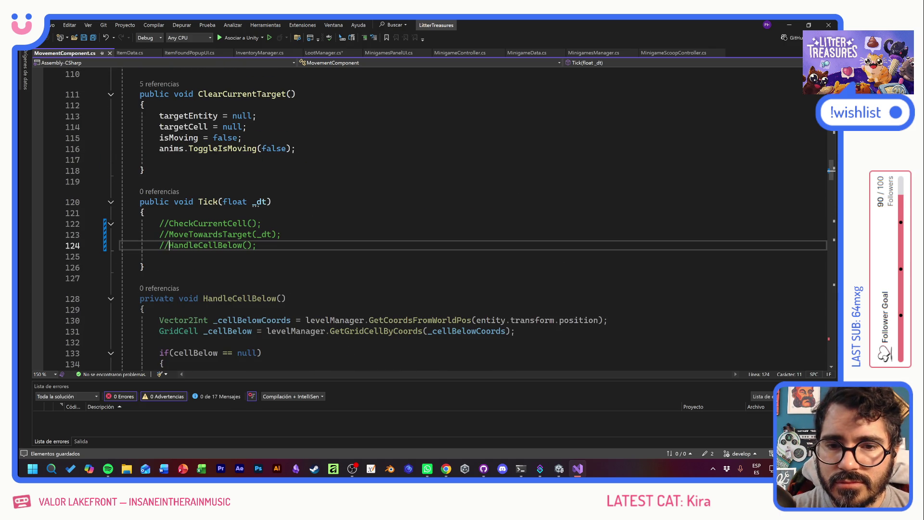
Scroll from Tick() up to the using statements and put the caret in MovementComponent's interface list
left_click_drag(142, 181, 139, 278)
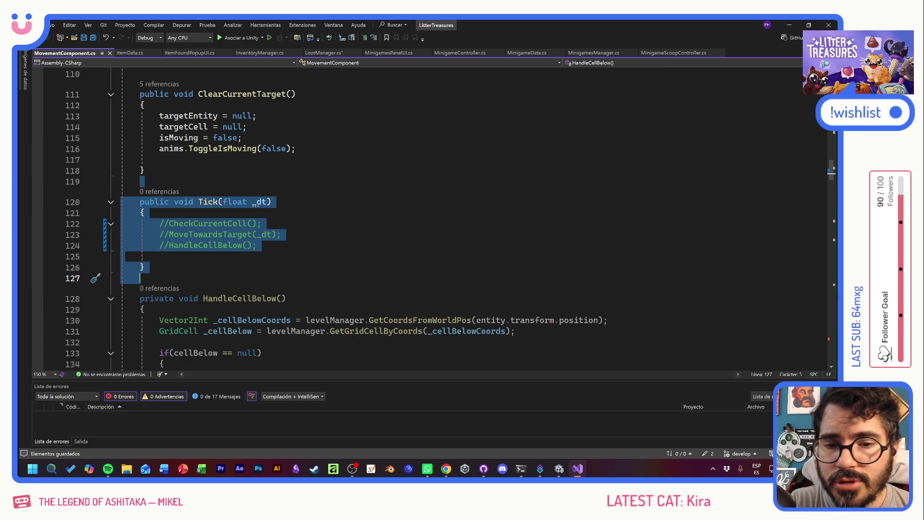
left_click(279, 235)
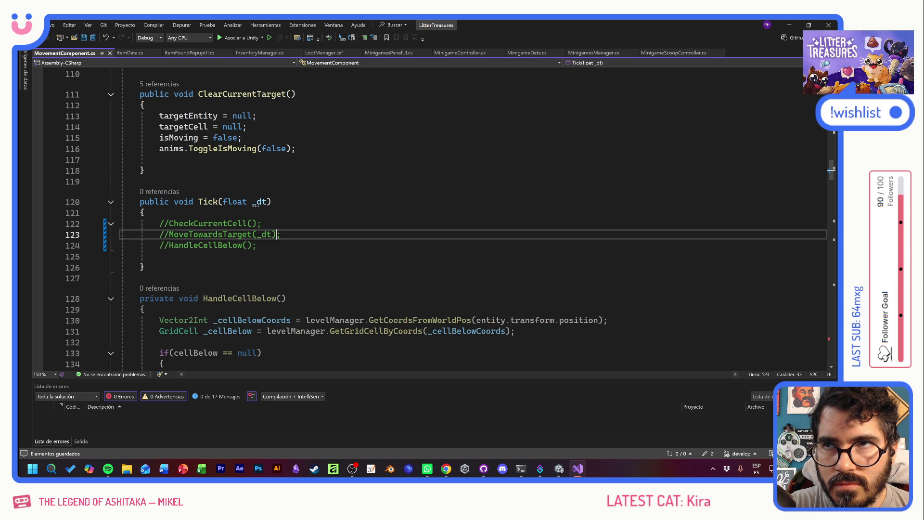
left_click(145, 212)
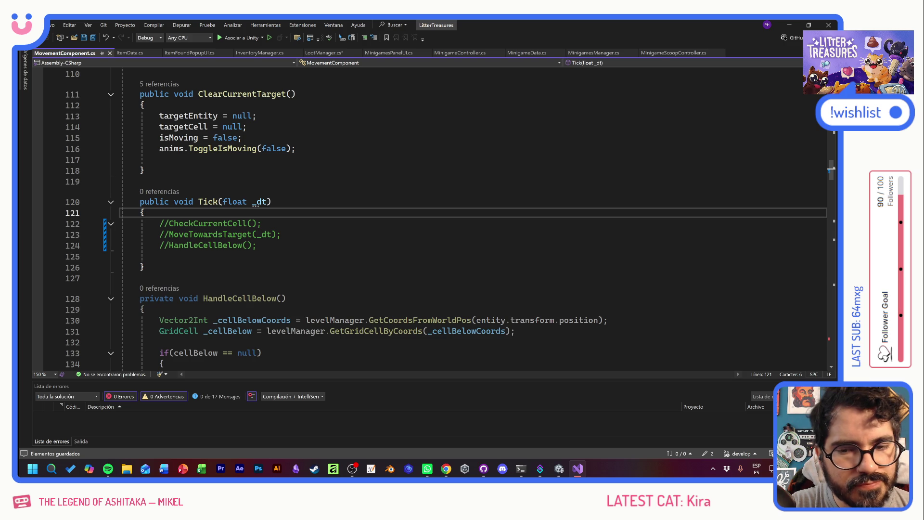
scroll(433, 217, "up", 20)
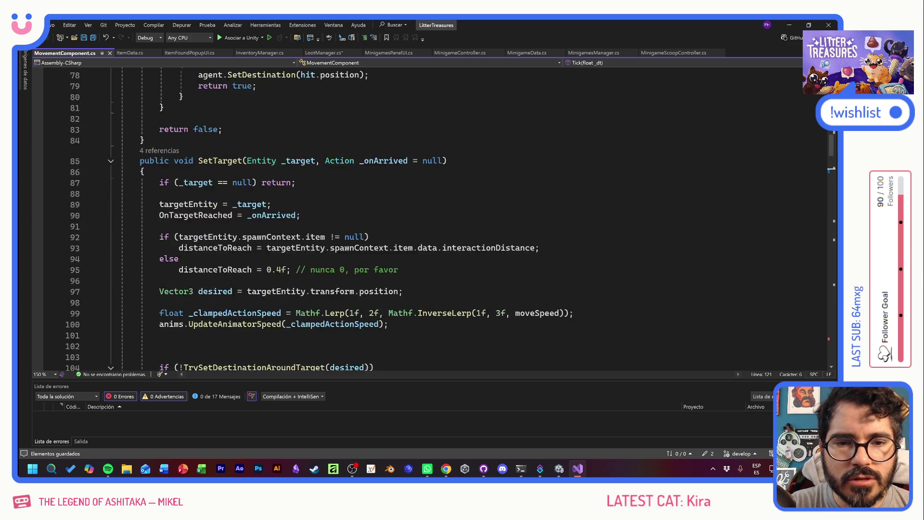
scroll(433, 216, "up", 3)
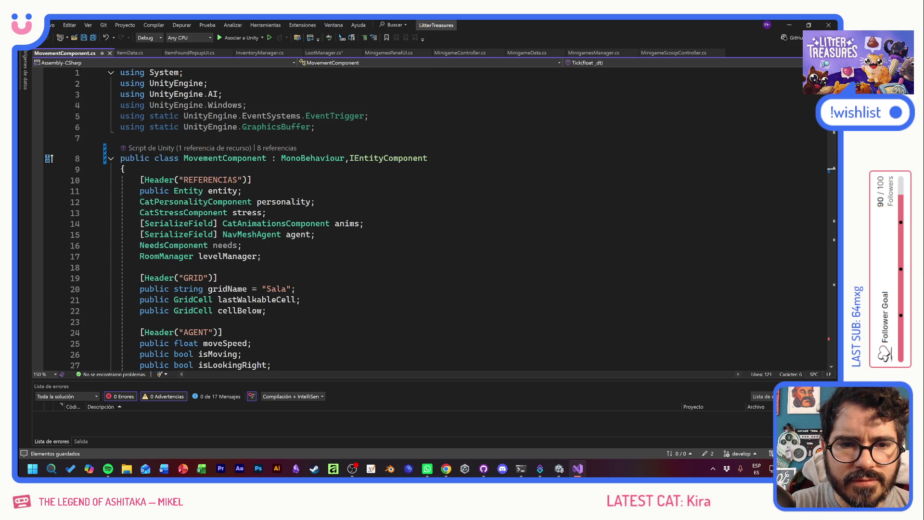
left_click(349, 157)
Add ILiveComponent next to IEntityComponent in MovementComponent's interface list and save the file
type("ILive")
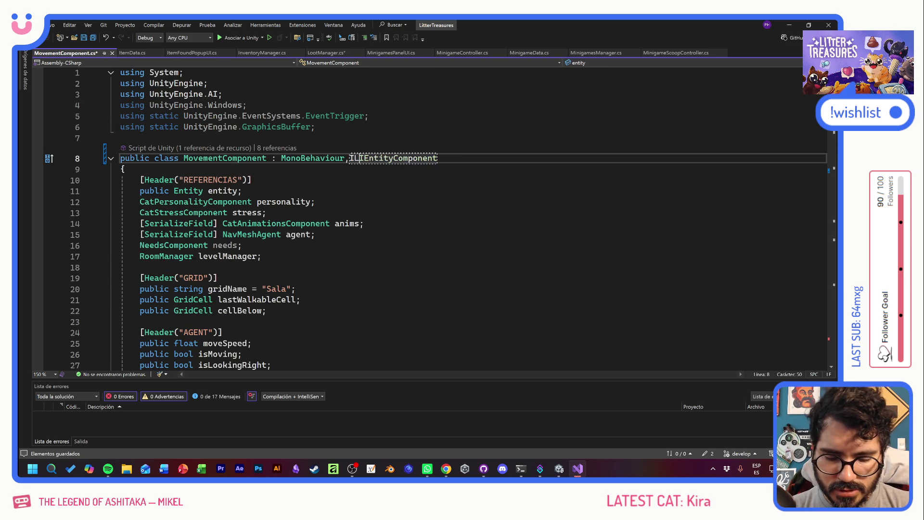
key("Left")
key("BackSpace")
key("BackSpace")
key("BackSpace")
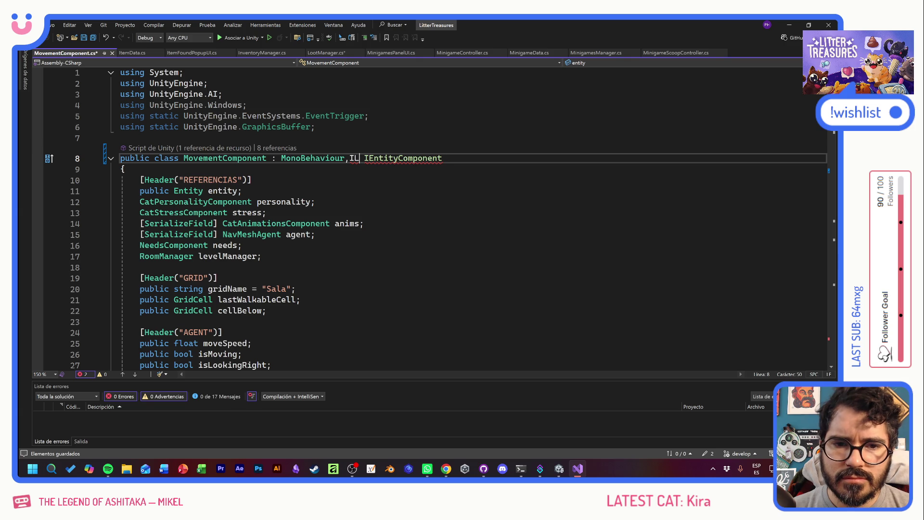
key("BackSpace")
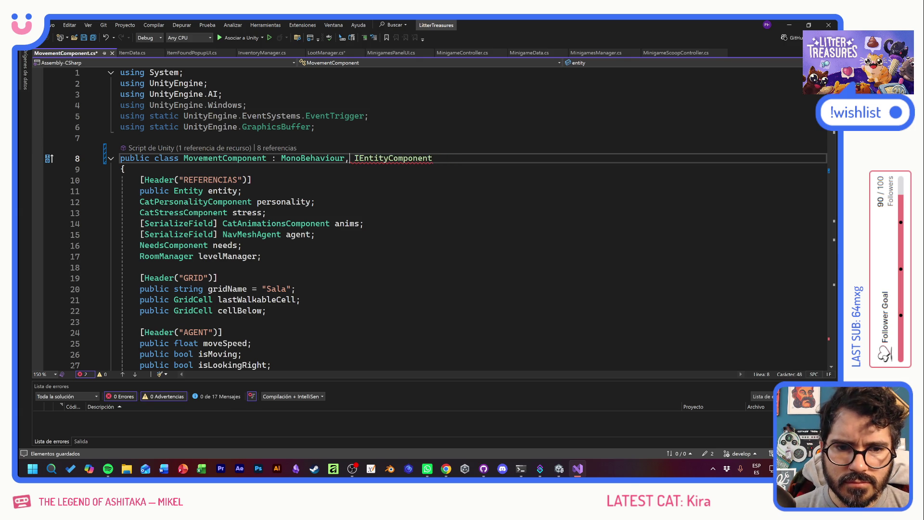
type("Iñ")
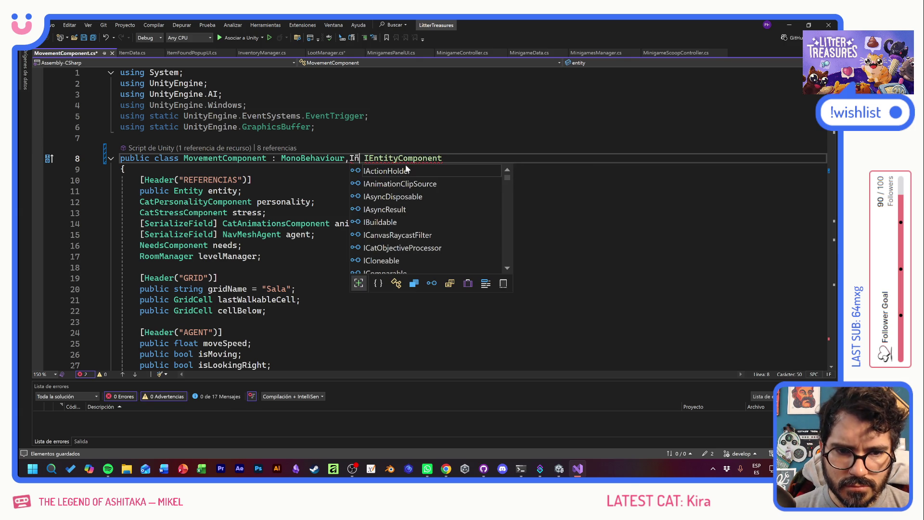
key("BackSpace")
type("Live,")
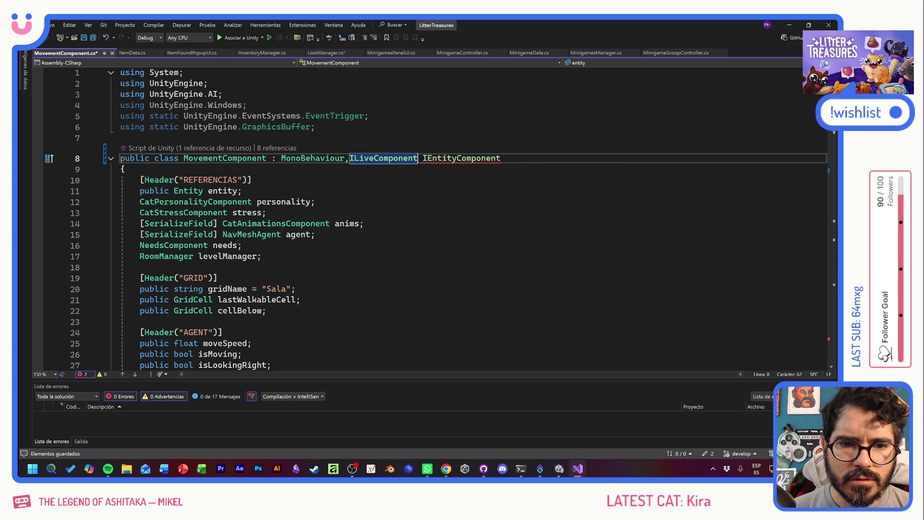
key("ctrl+s")
scroll(433, 217, "down", 20)
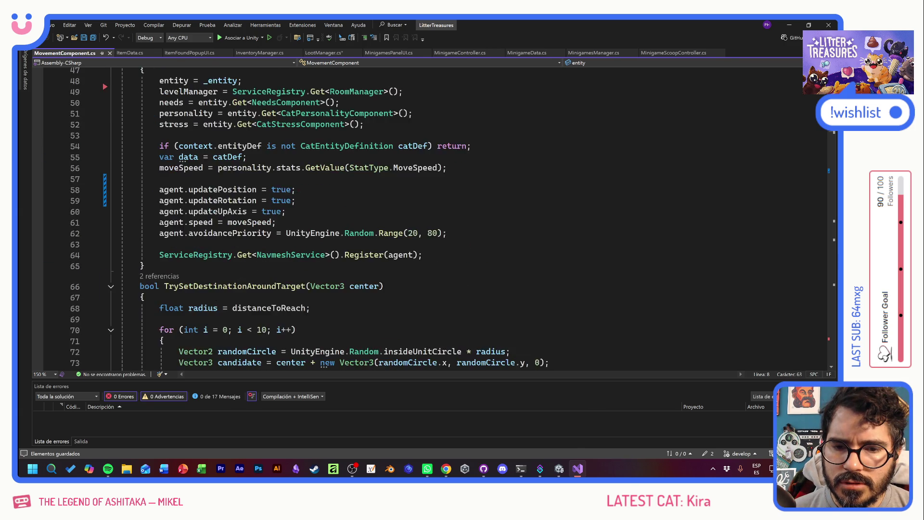
scroll(433, 217, "down", 14)
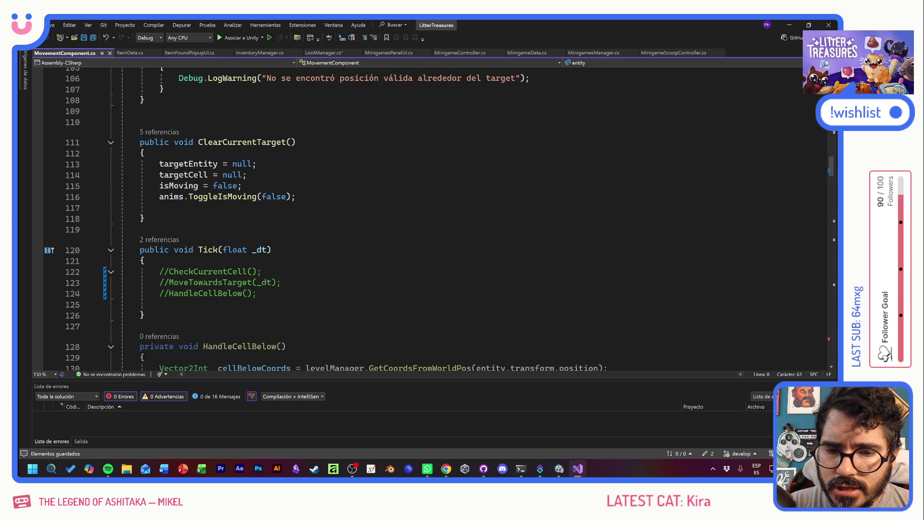
Add a CheckMoveObjective(); call below Tick's commented-out lines and save
left_click(140, 304)
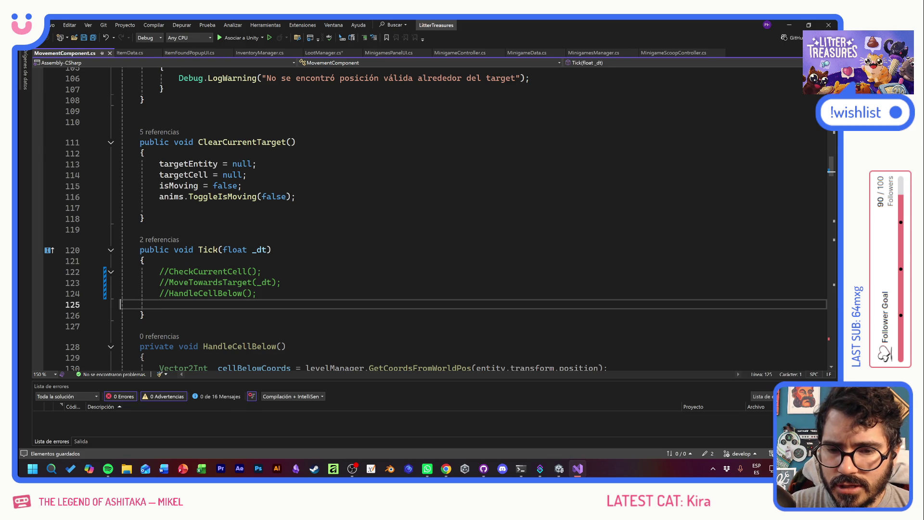
key("BackSpace")
key("Up")
key("End")
key("Return")
key("Return")
key("Up")
key("Return")
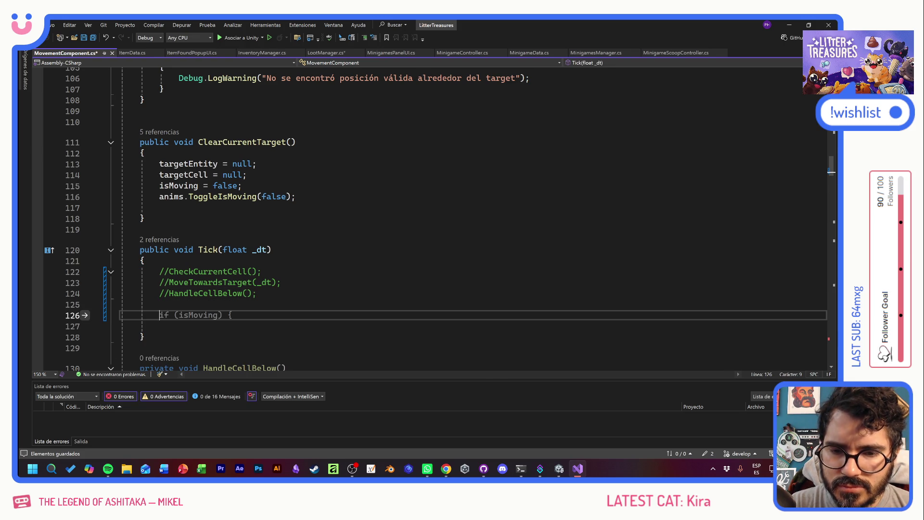
type("Check")
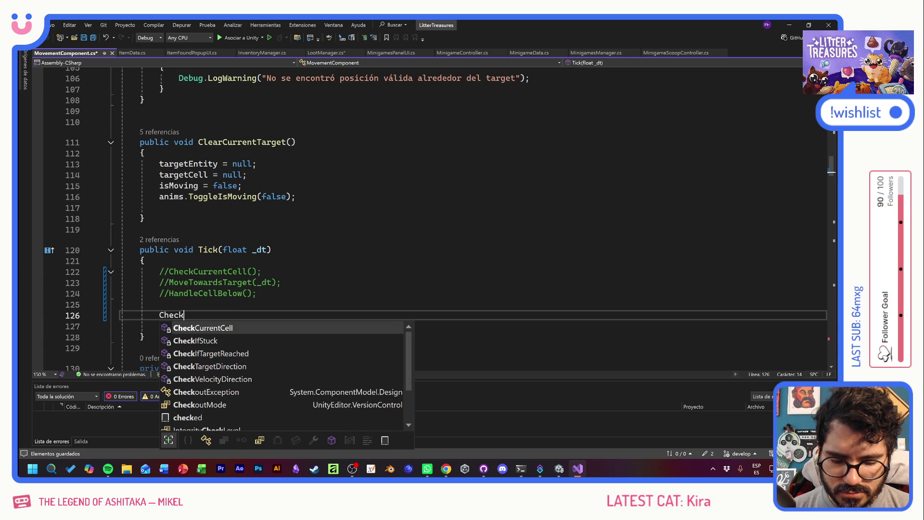
type("MoveOb")
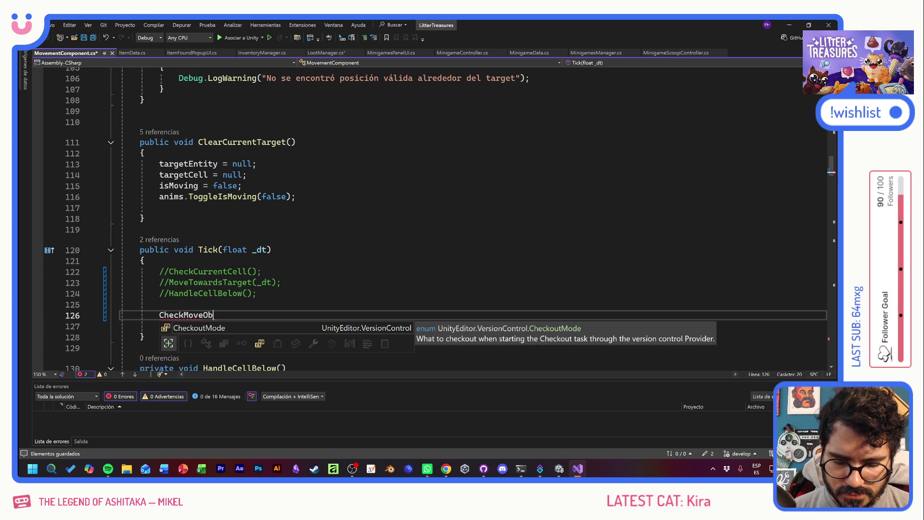
type("jective()")
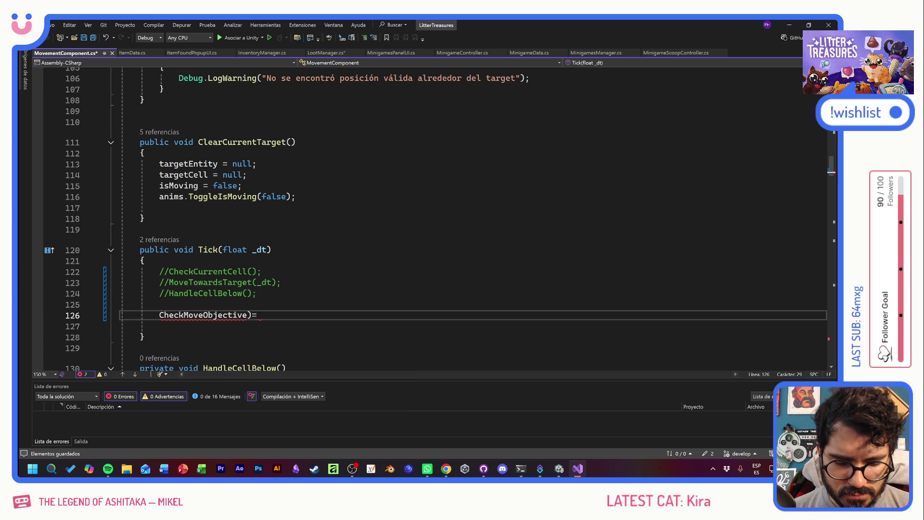
key("alt+shift")
type(";")
key("ctrl+s")
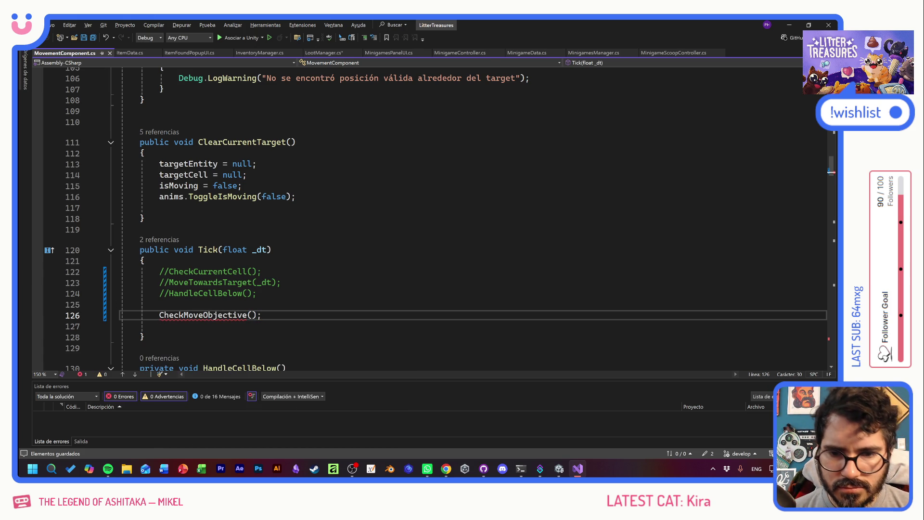
Open blank lines below Tick() for a new method
scroll(471, 216, "down", 2)
key("Down")
key("Down")
key("Down")
key("Return")
key("Return")
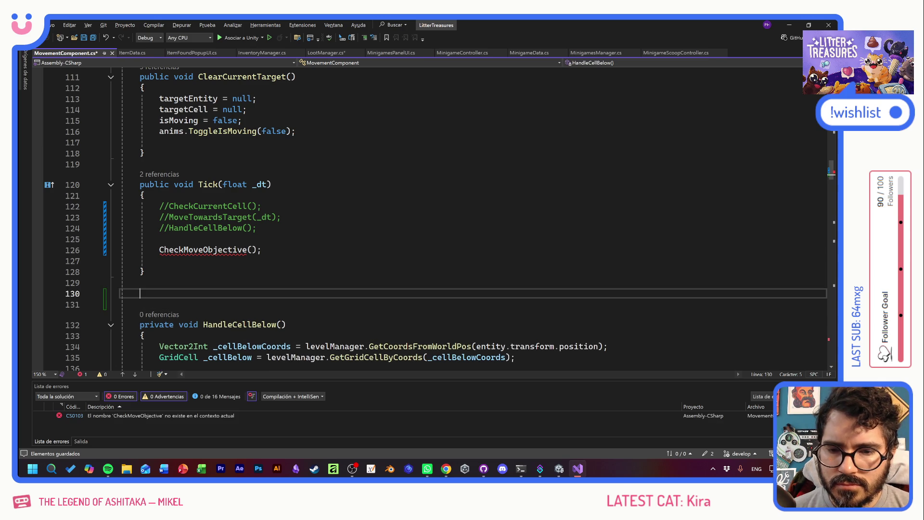
Create a private void CheckMoveObjective() method whose body begins 'if ((agent.'
key("Up")
type("priv")
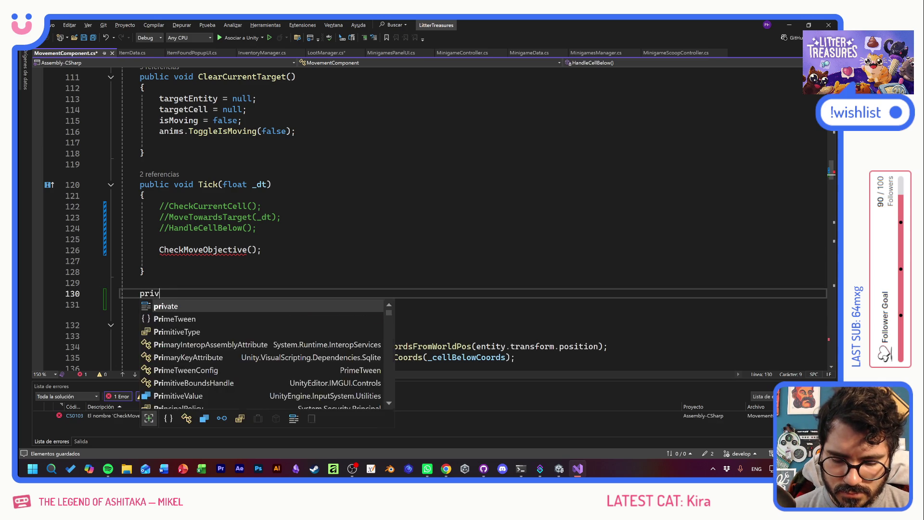
type("ate void Che")
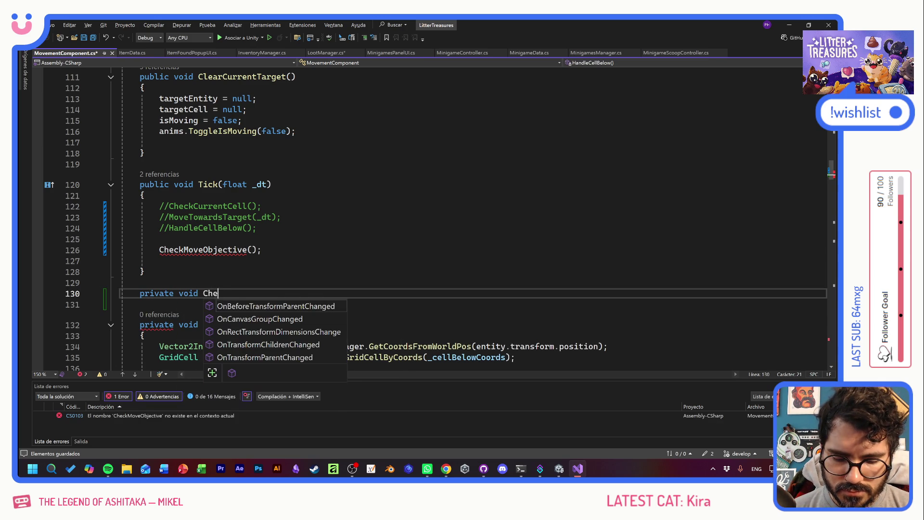
type("ckMoveObje")
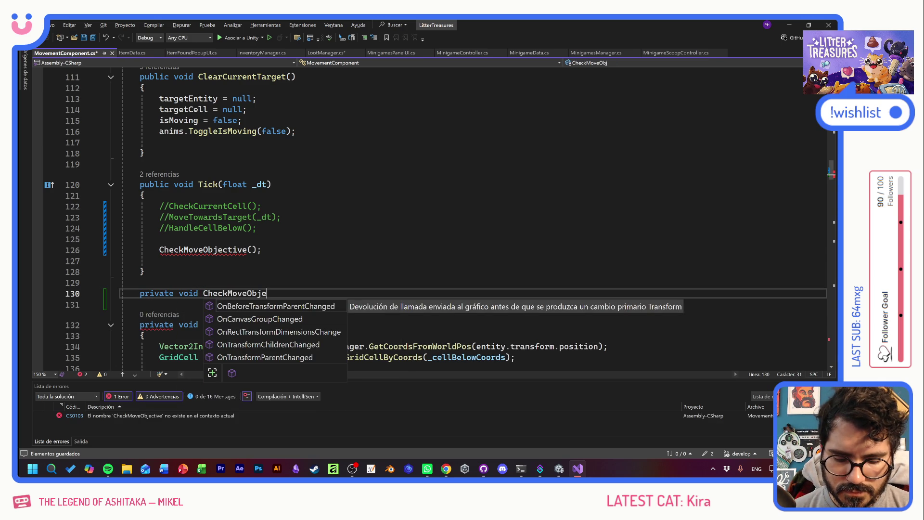
type("ctive() {")
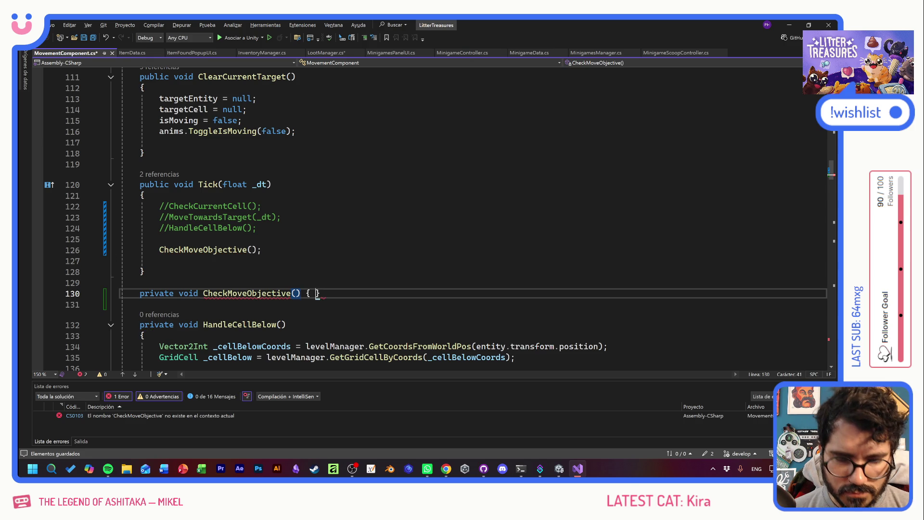
key("Return")
type("if")
key("Tab")
key("Tab")
type("(ag")
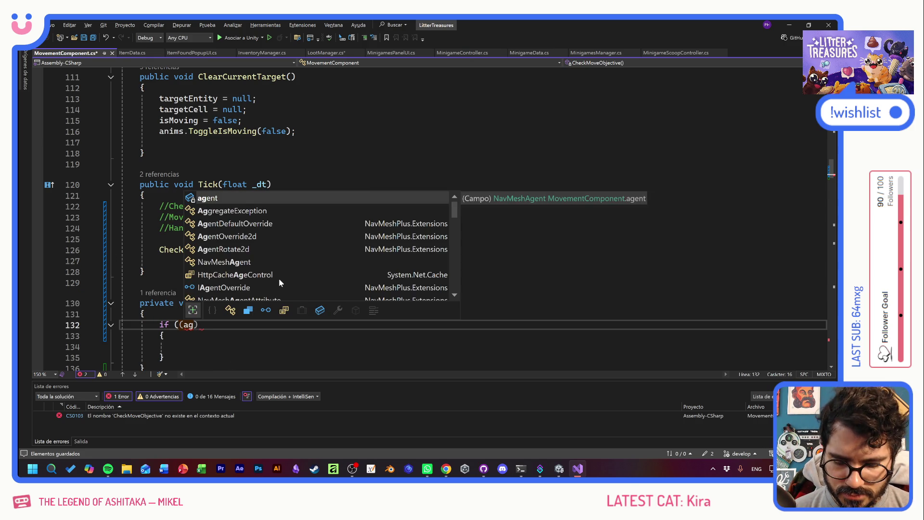
type("ne")
key("BackSpace")
key("BackSpace")
type("ent.")
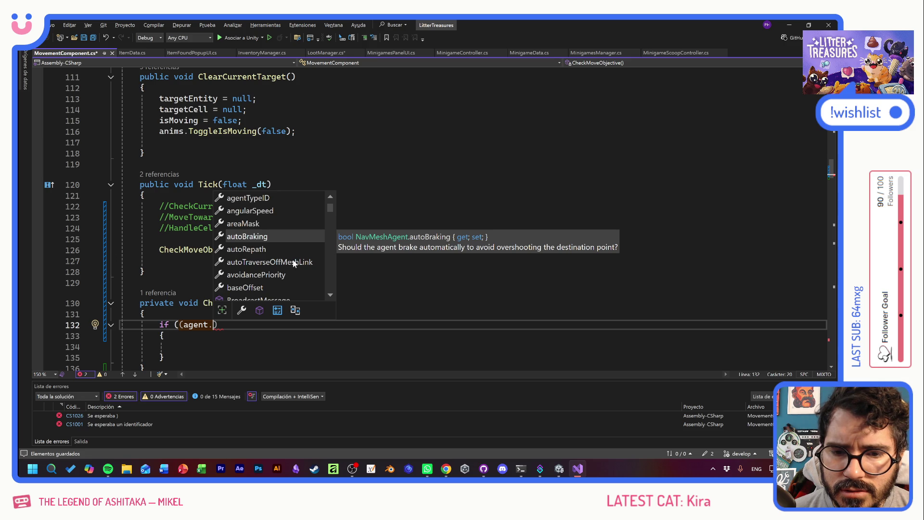
Browse the NavMeshAgent's IntelliSense member list for a suitable property
scroll(288, 270, "down", 3)
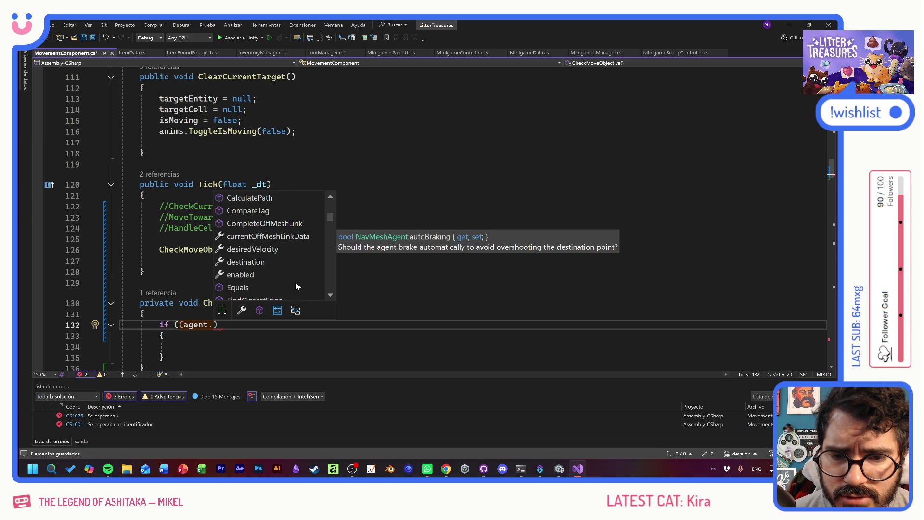
scroll(290, 277, "down", 1)
scroll(299, 275, "down", 2)
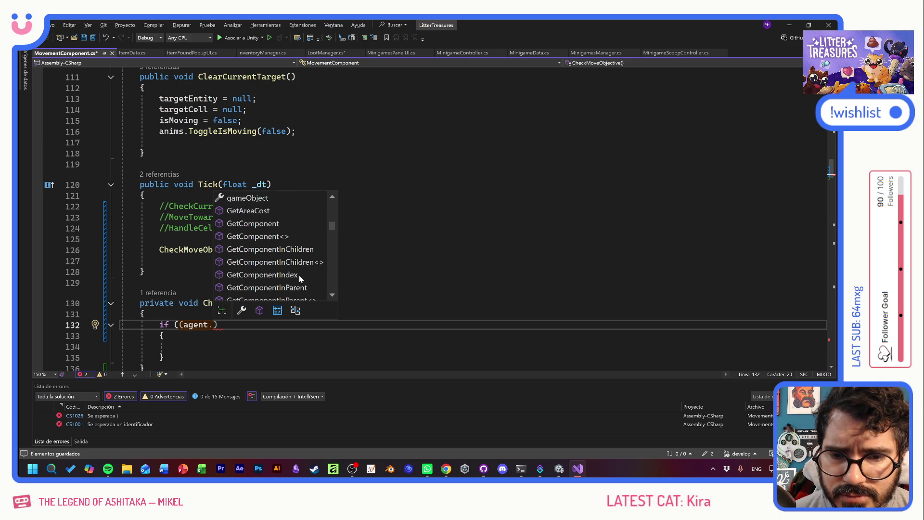
scroll(298, 275, "down", 5)
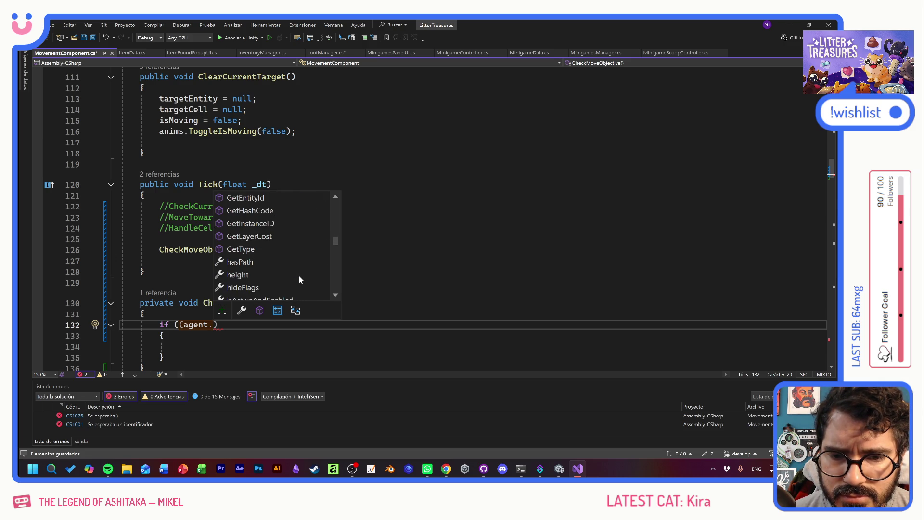
scroll(299, 280, "down", 2)
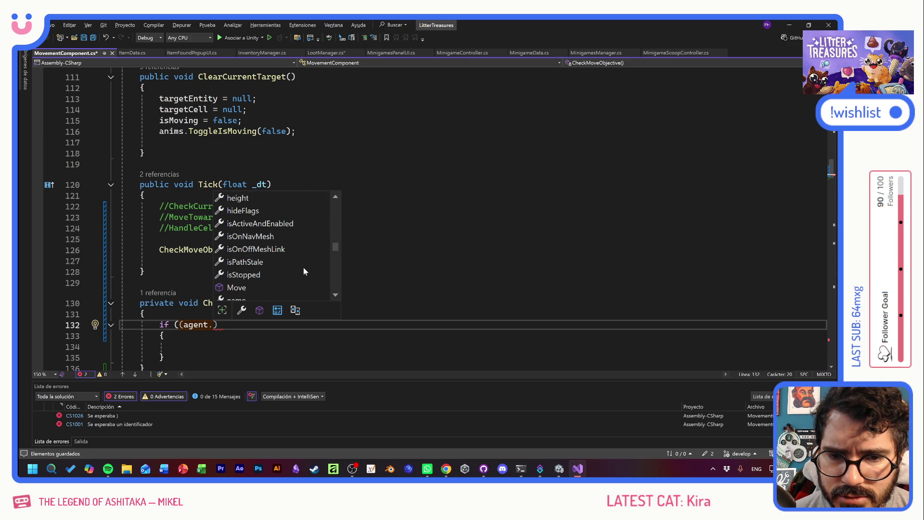
scroll(304, 271, "down", 1)
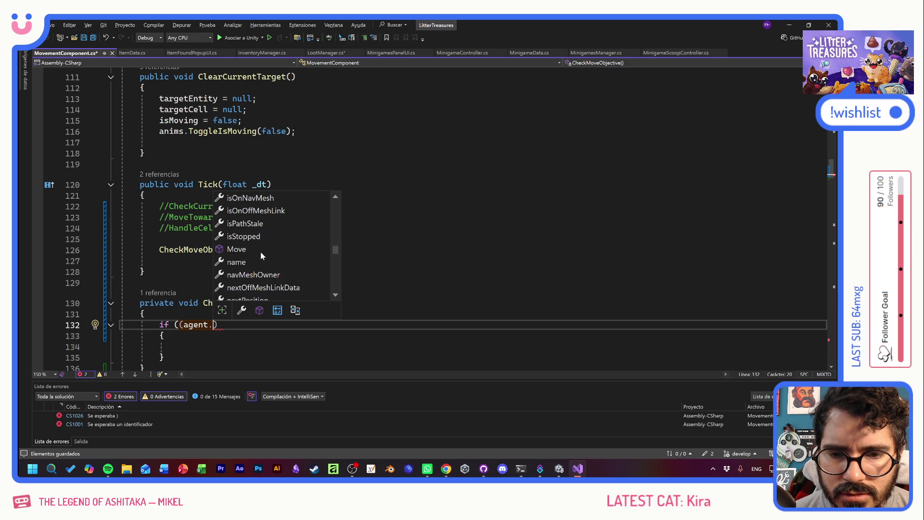
scroll(261, 253, "down", 1)
scroll(294, 251, "down", 1)
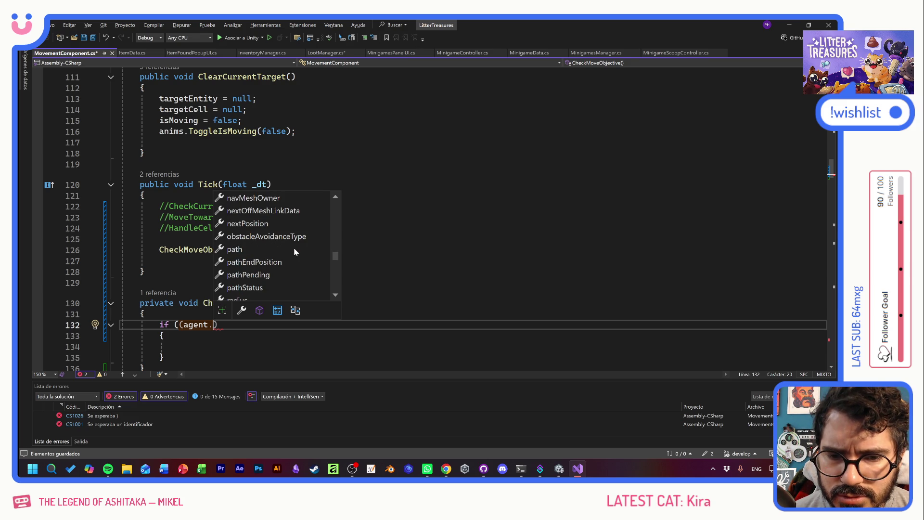
scroll(294, 251, "down", 1)
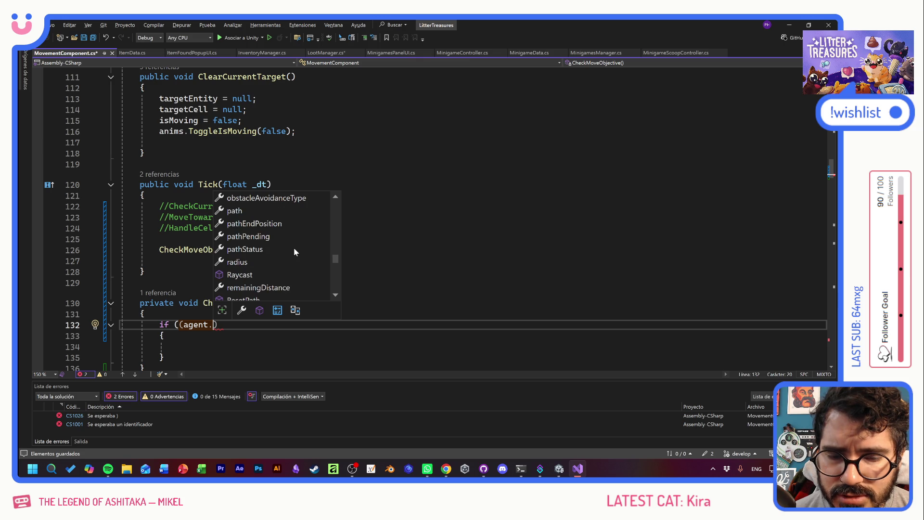
scroll(296, 260, "down", 1)
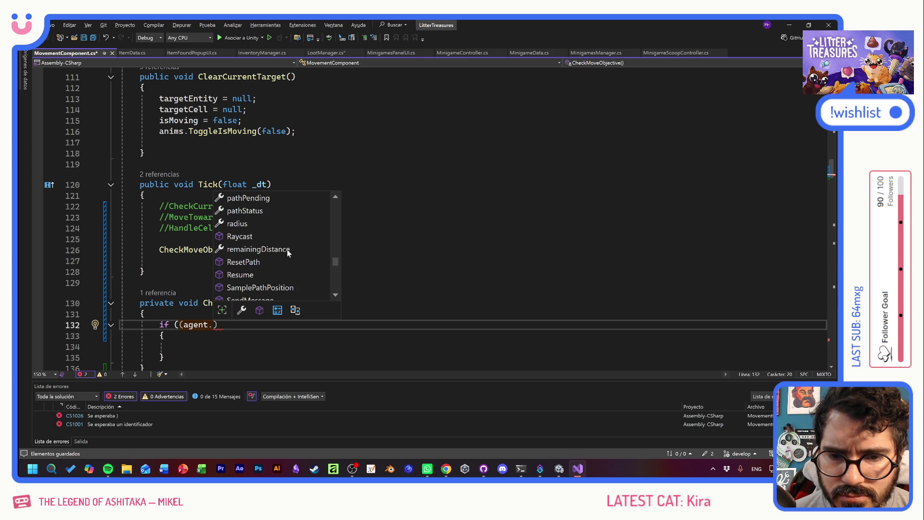
scroll(287, 250, "down", 3)
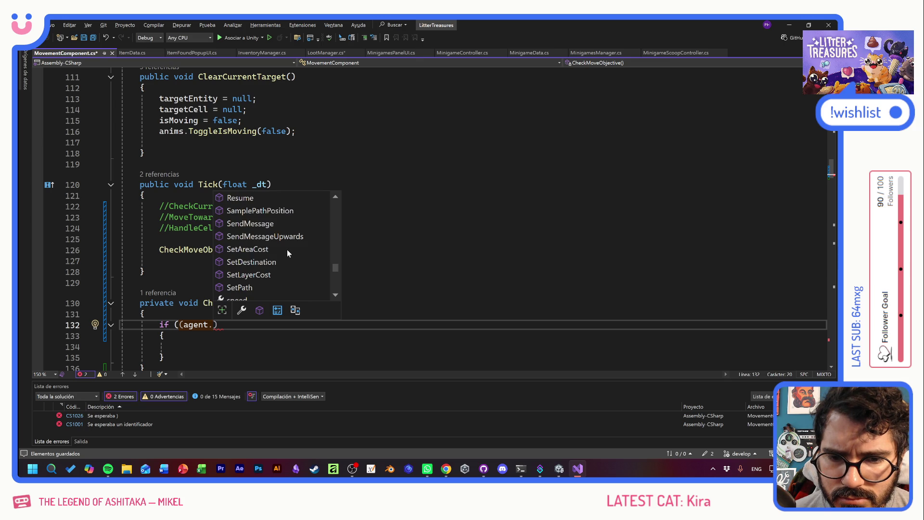
scroll(287, 249, "down", 1)
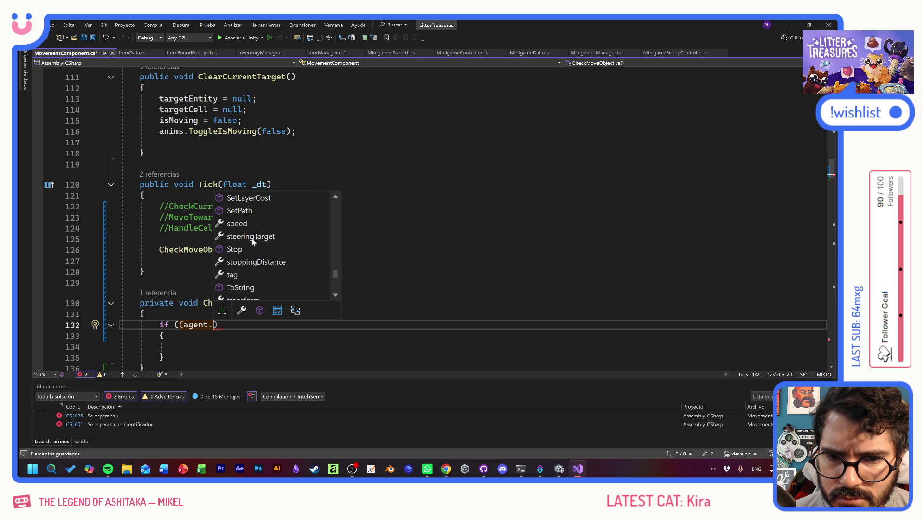
scroll(273, 265, "down", 1)
scroll(272, 265, "down", 1)
scroll(300, 265, "down", 2)
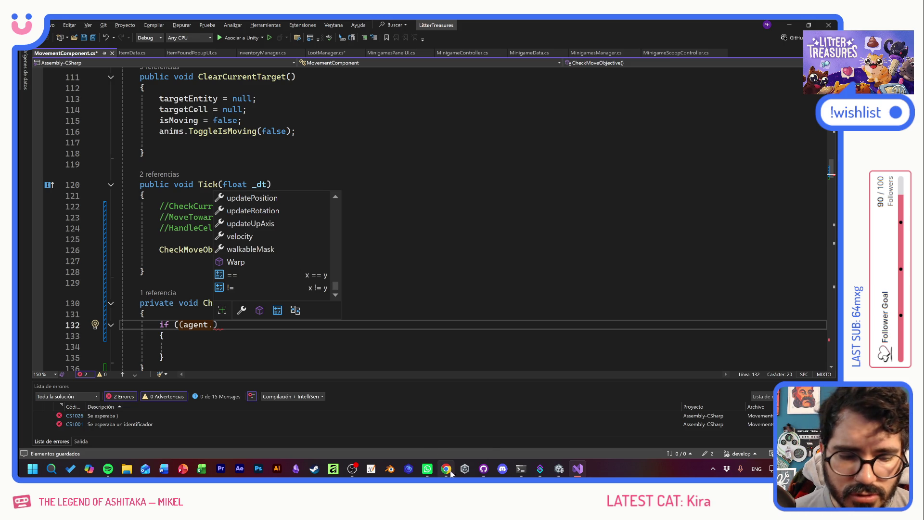
mouse_move(446, 468)
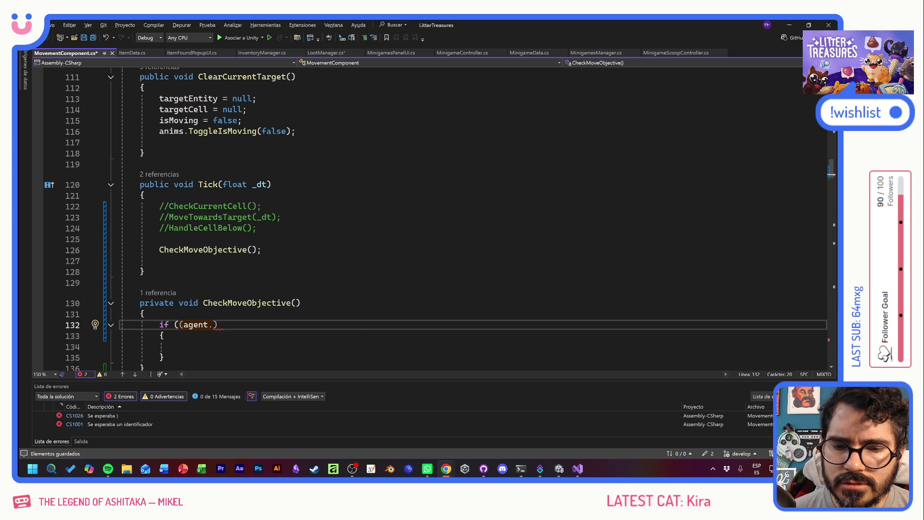
key("Up")
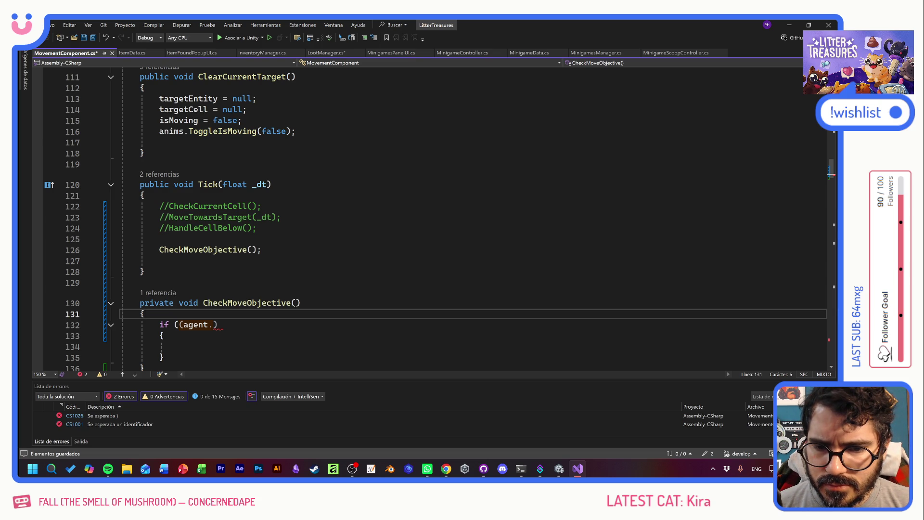
Add a private bool HasReachedTarget() method below CheckMoveObjective
scroll(472, 216, "down", 2)
key("Down")
key("Down")
key("Down")
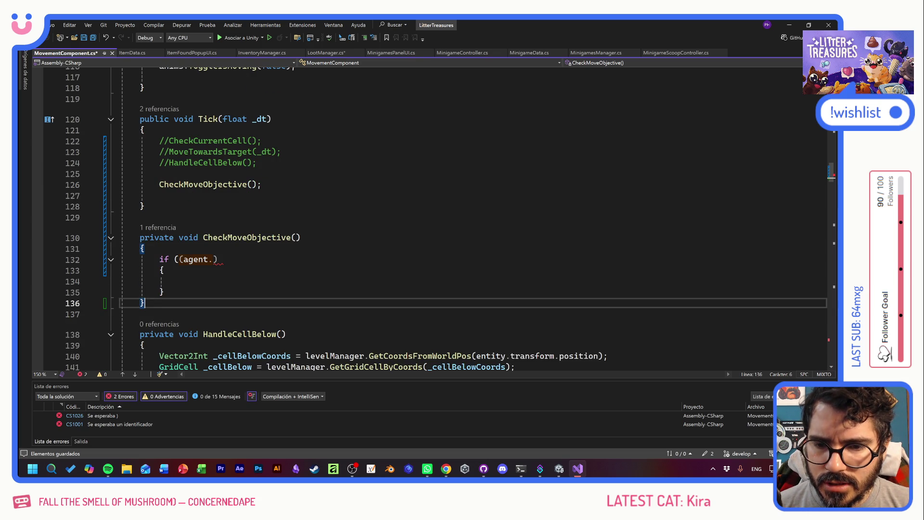
key("Return")
key("Return")
type("pr")
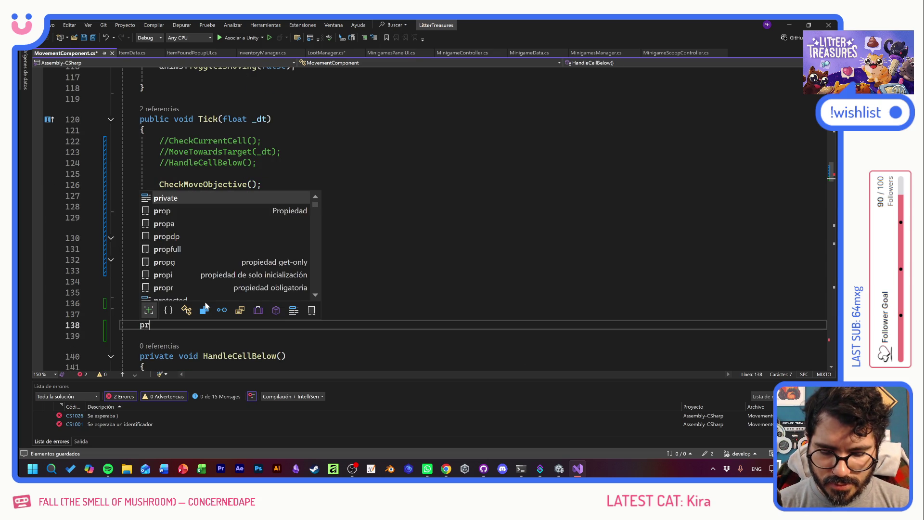
type("ivate bool ")
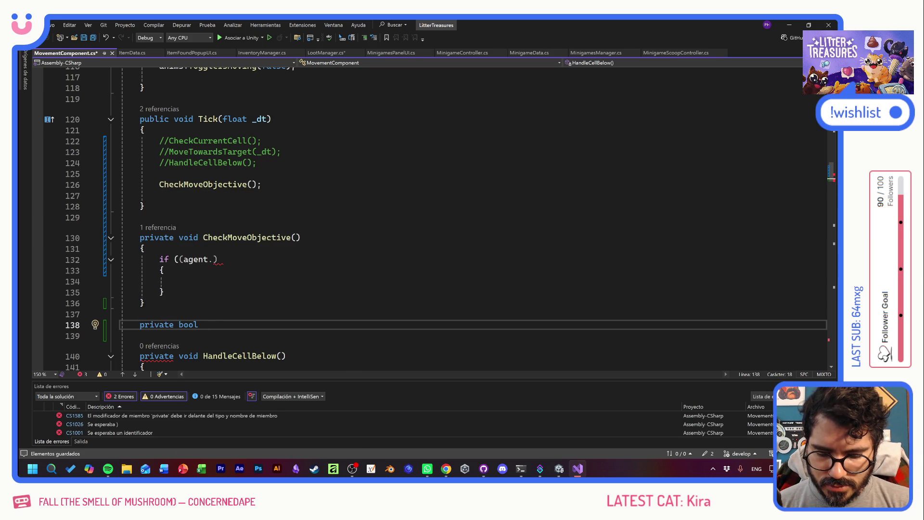
type("HasReached")
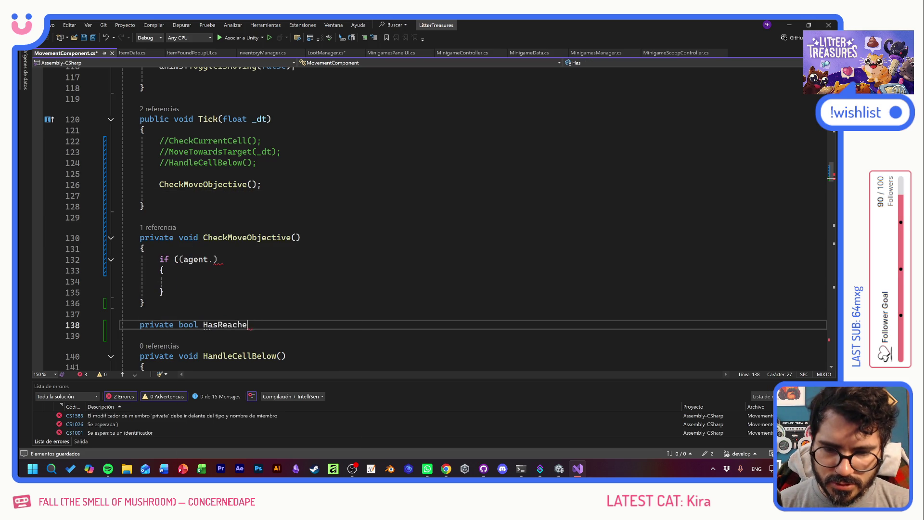
type("Target")
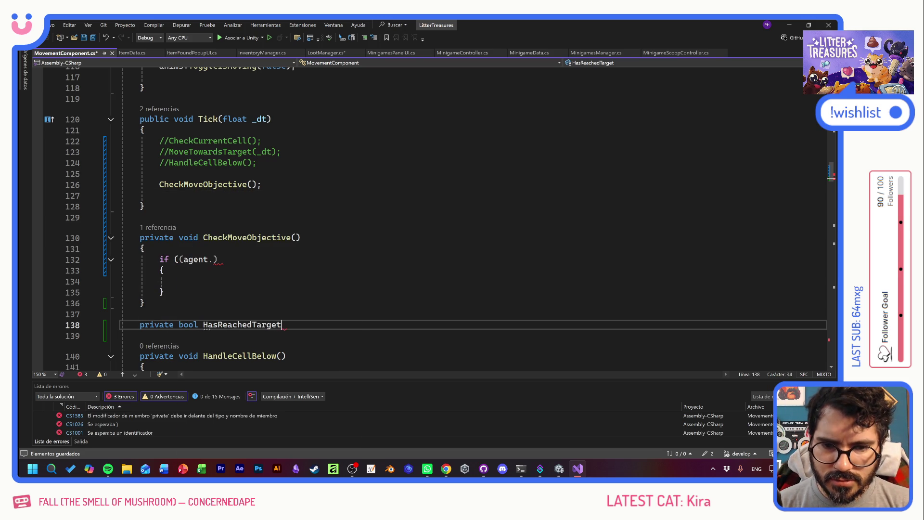
type("(){")
key("Return")
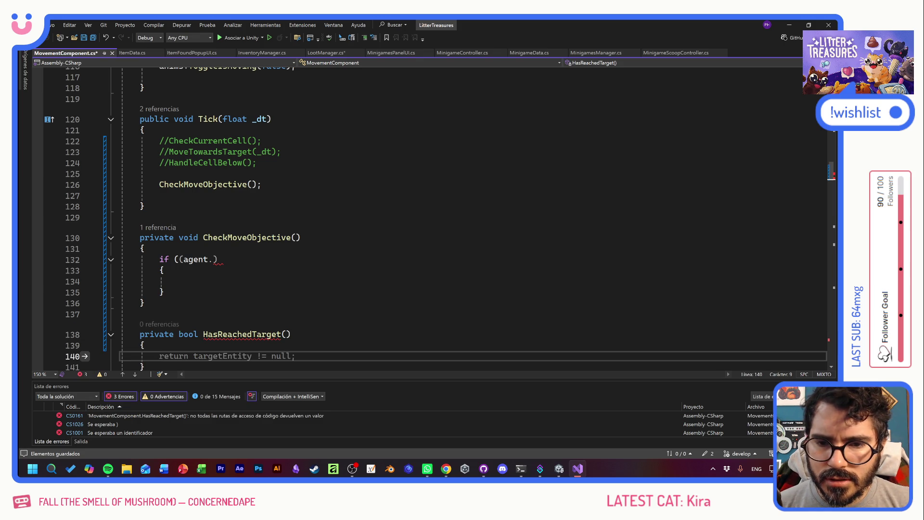
Start its if condition with agent.pathPending
type("if(")
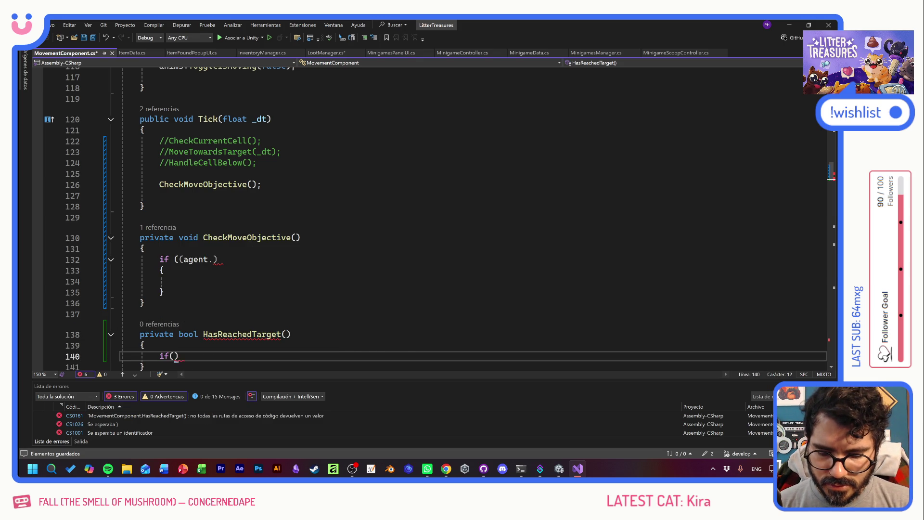
type("agent")
type(".has")
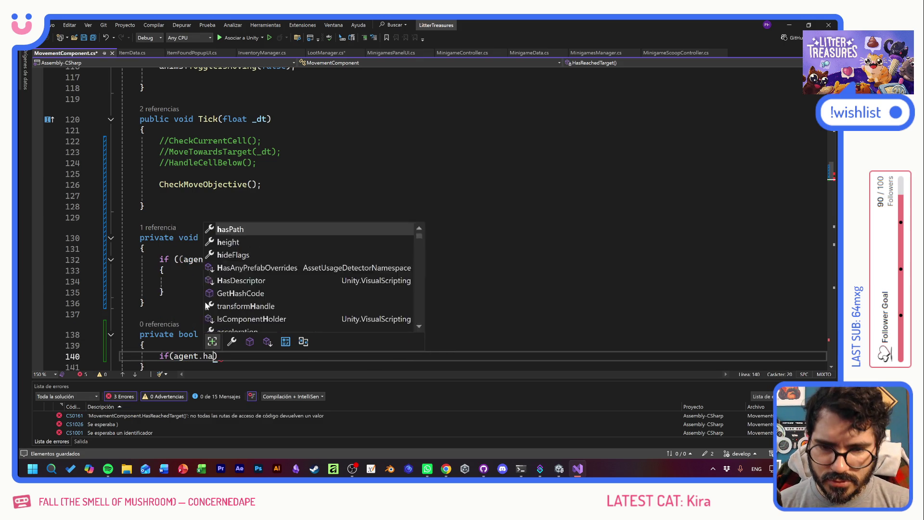
key("Tab")
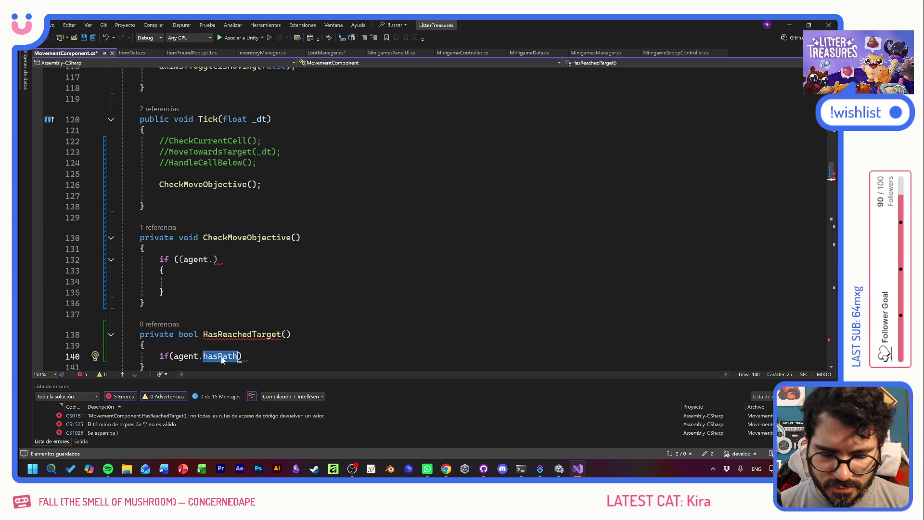
type("path")
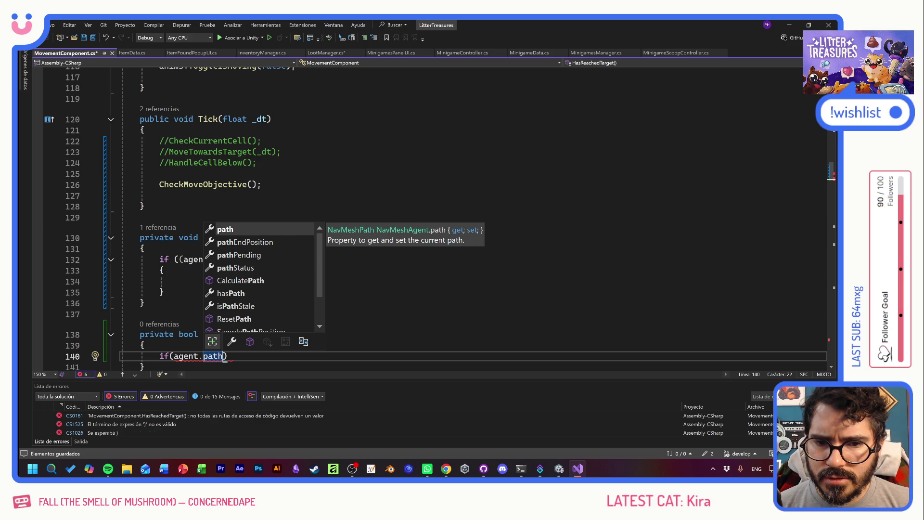
key("Down")
key("Down")
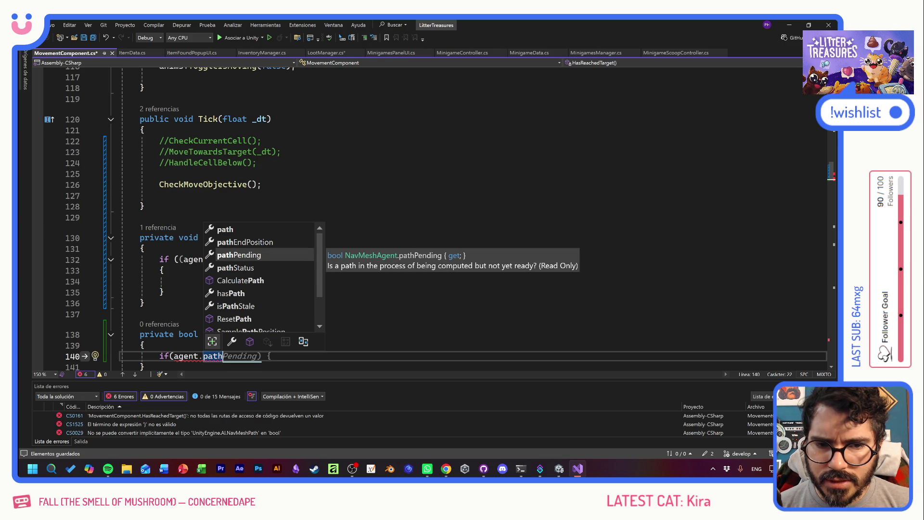
key("Down")
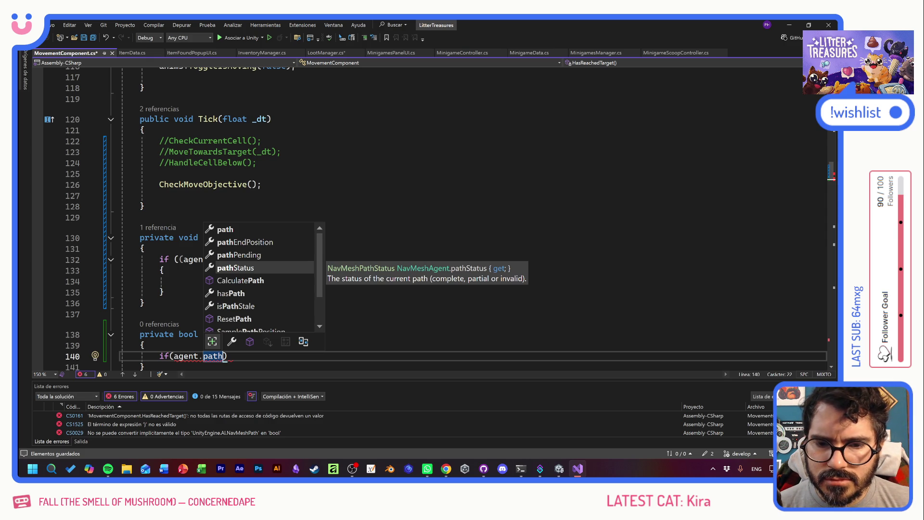
key("Up")
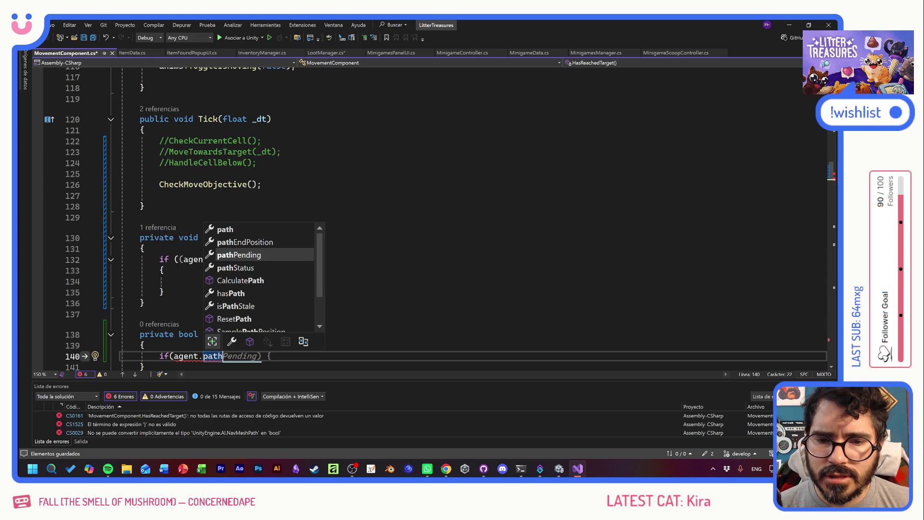
key("Tab")
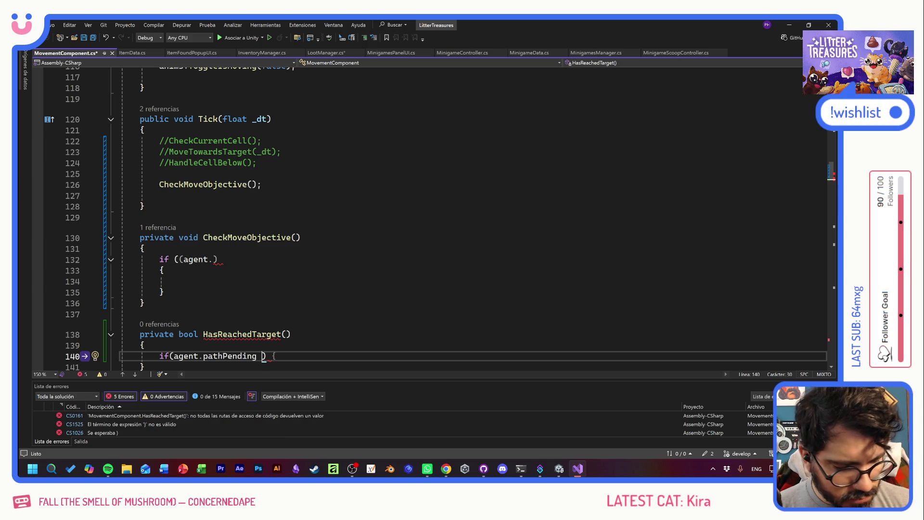
Extend the condition with velocity.sqrMagnitude==0 and remainingDistance<=stoppingDistance
type("&& ")
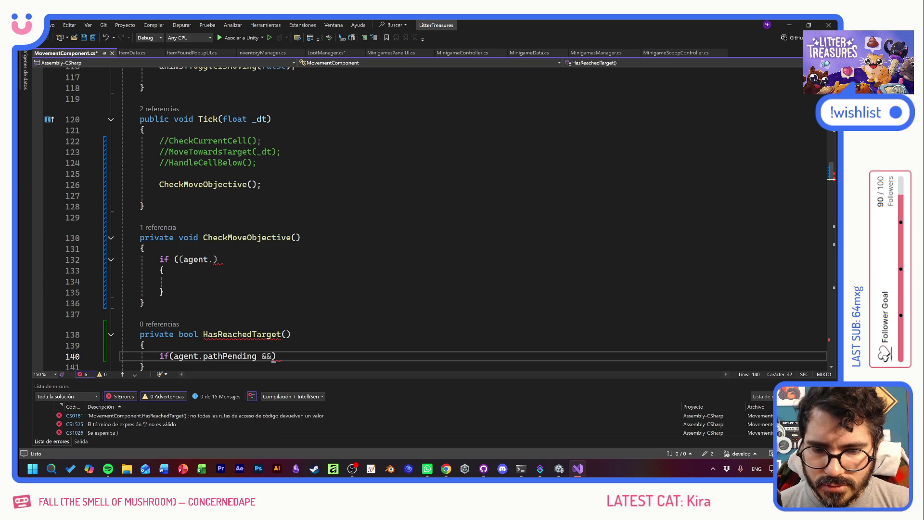
type("agent.ve")
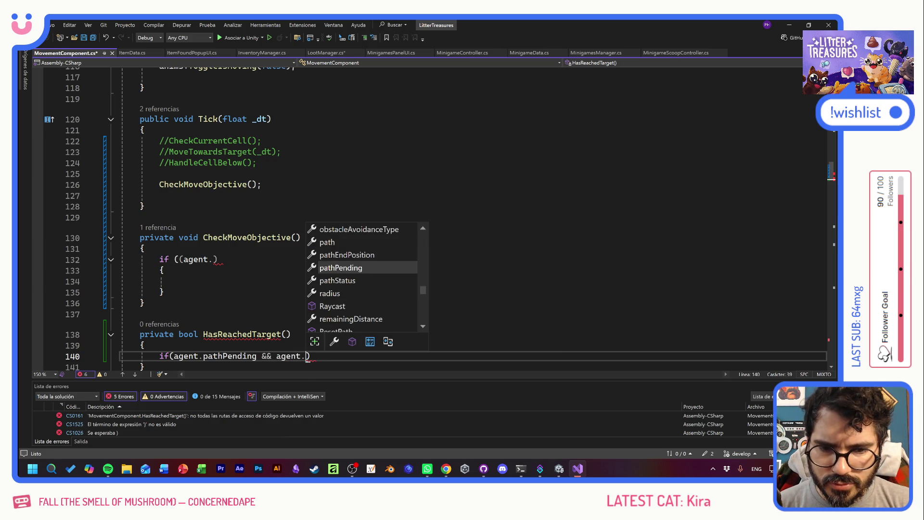
key("Tab")
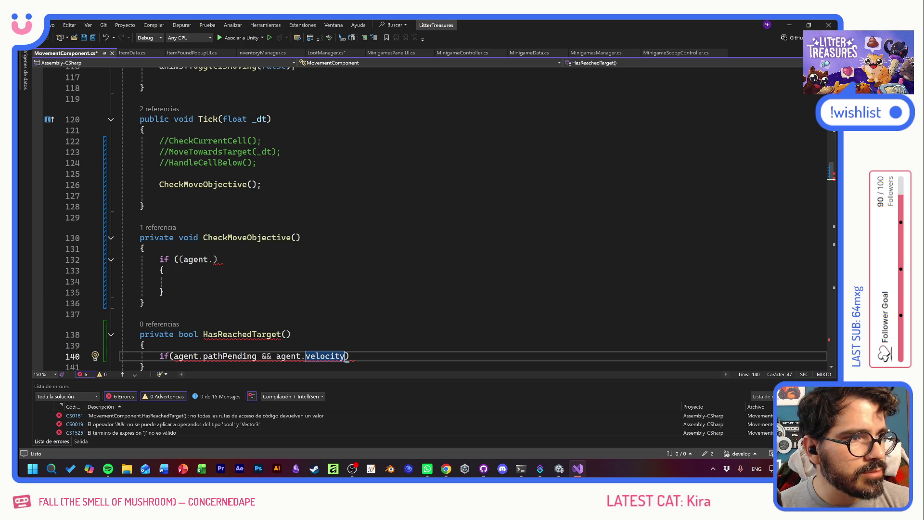
type(".sqr")
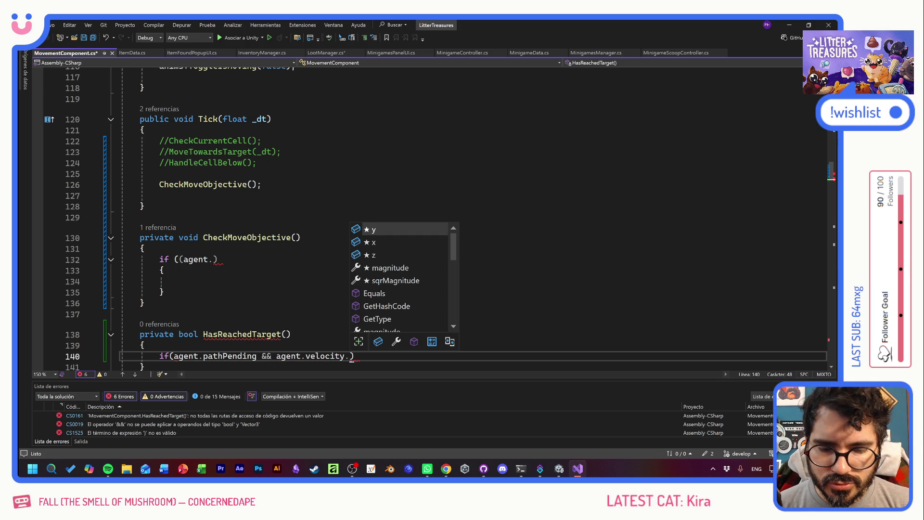
key("Tab")
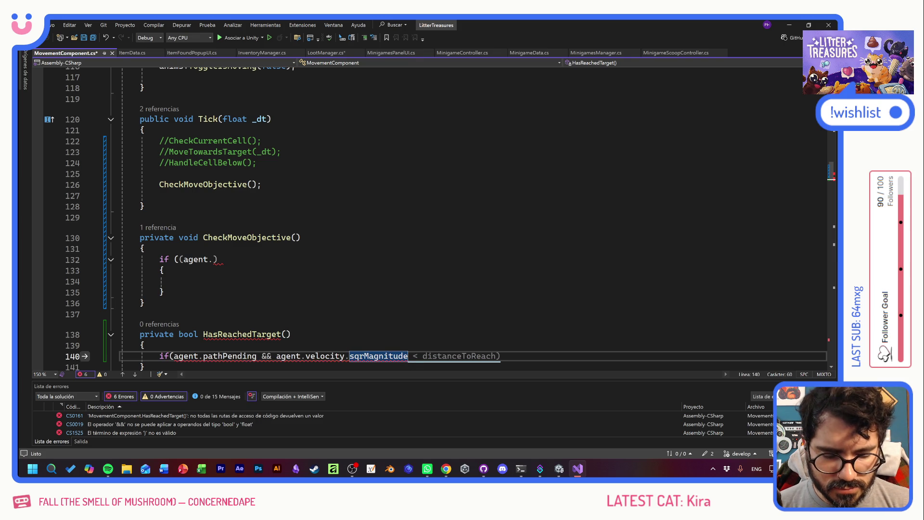
type("==0")
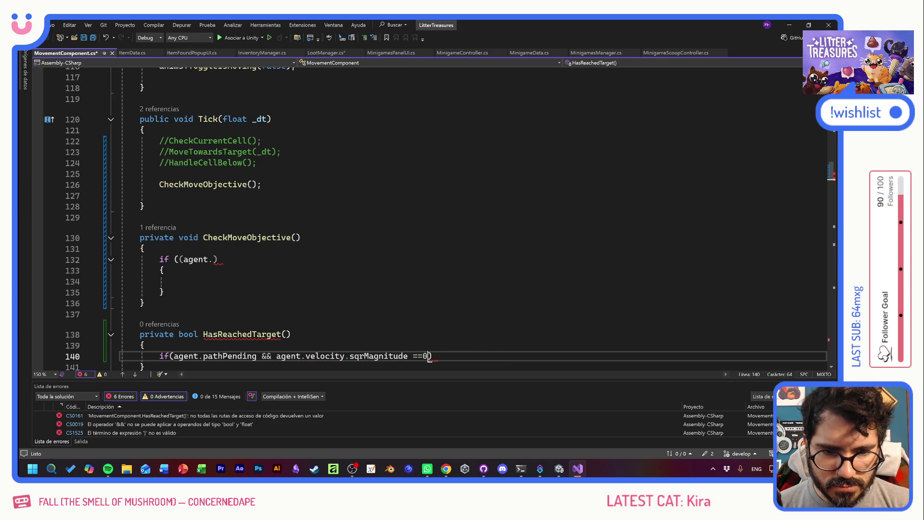
type(" && ")
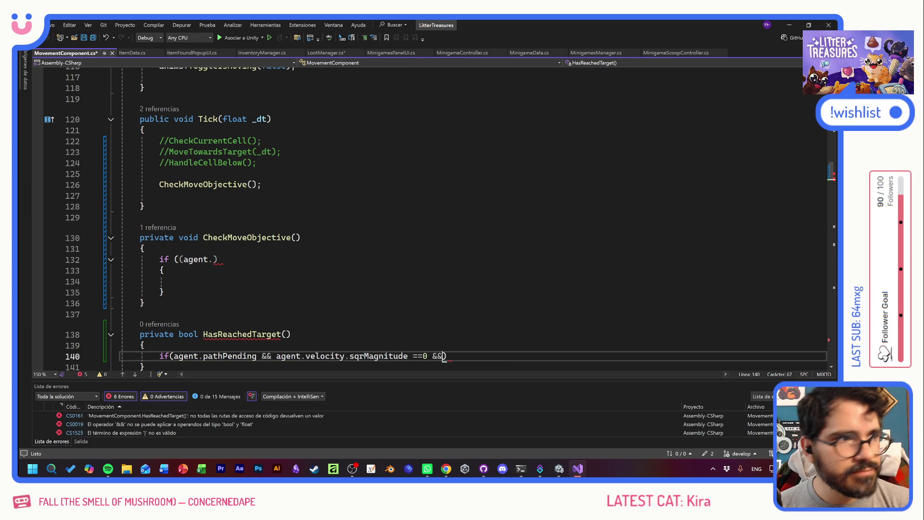
type("agent.re")
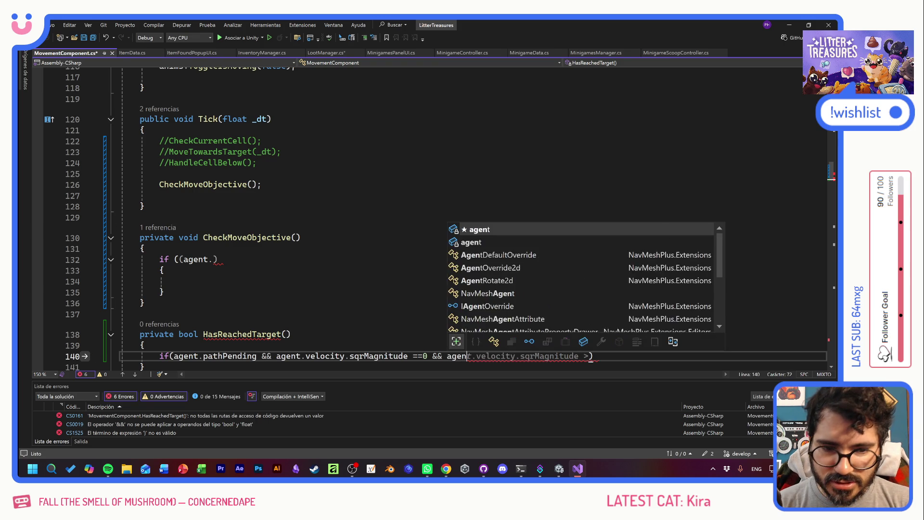
key("Tab")
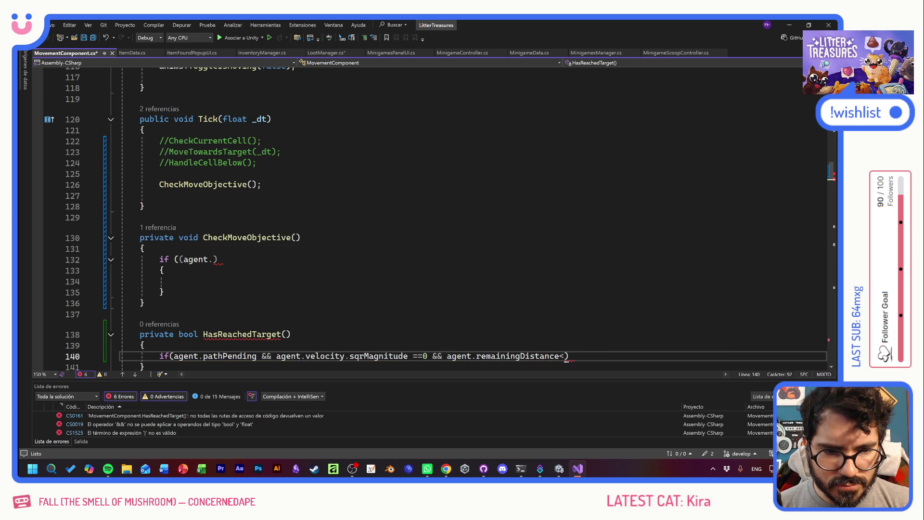
type("<=agent.")
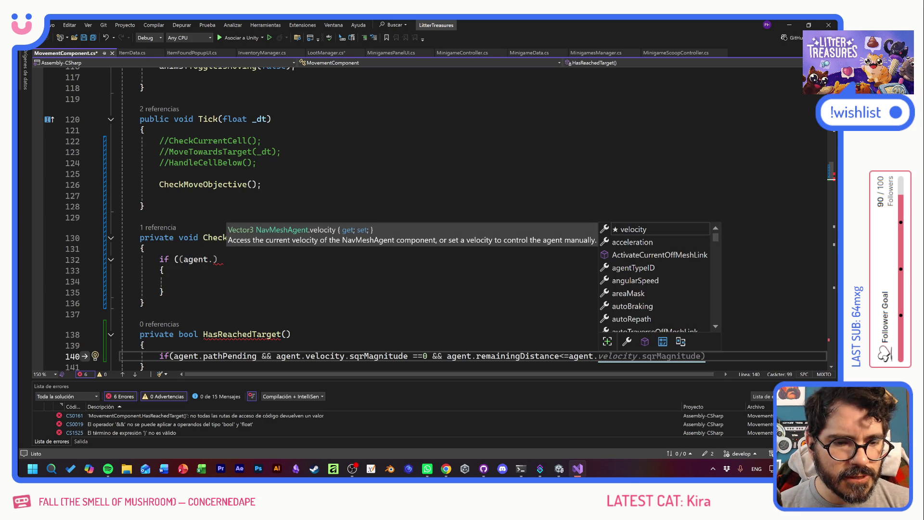
type("st")
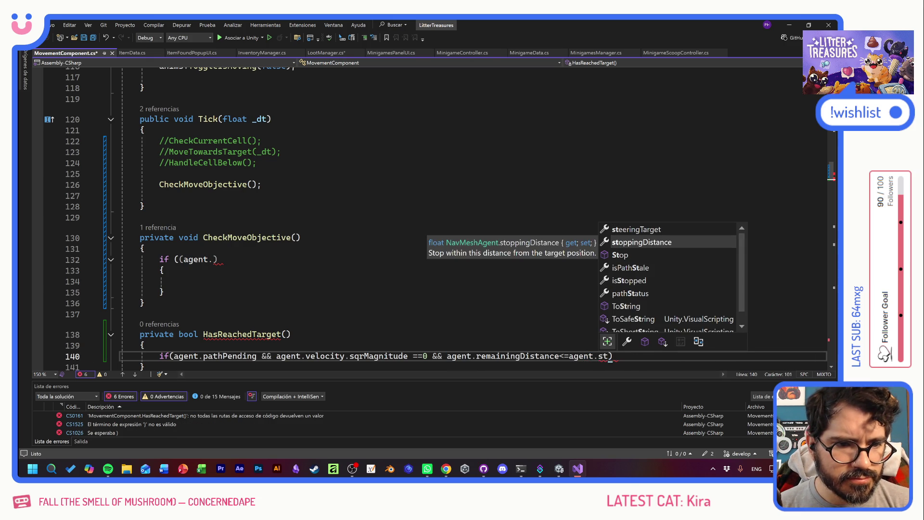
key("Tab")
Return true when the condition holds, otherwise false, and save the script
key("End")
type("return true;")
key("Return")
type("return false;")
key("ctrl+s")
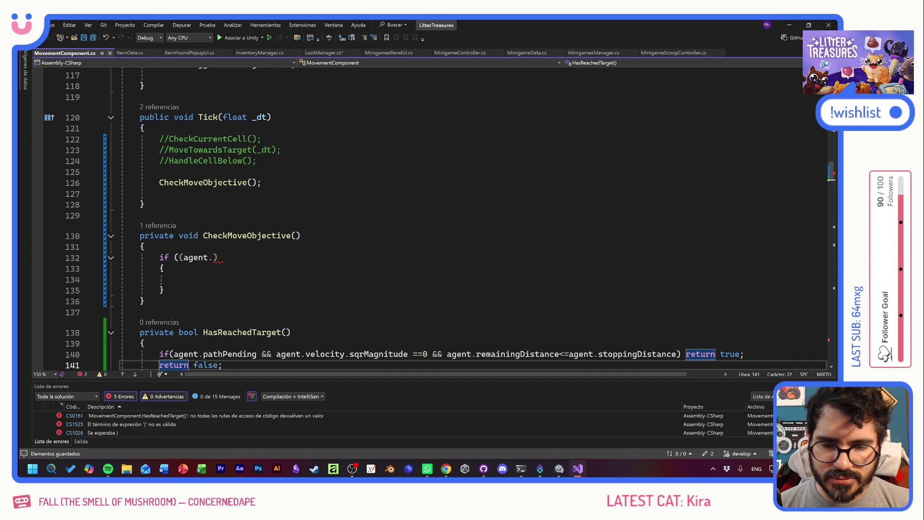
key("Up")
key("Up")
key("Up")
key("shift+Up")
key("shift+Up")
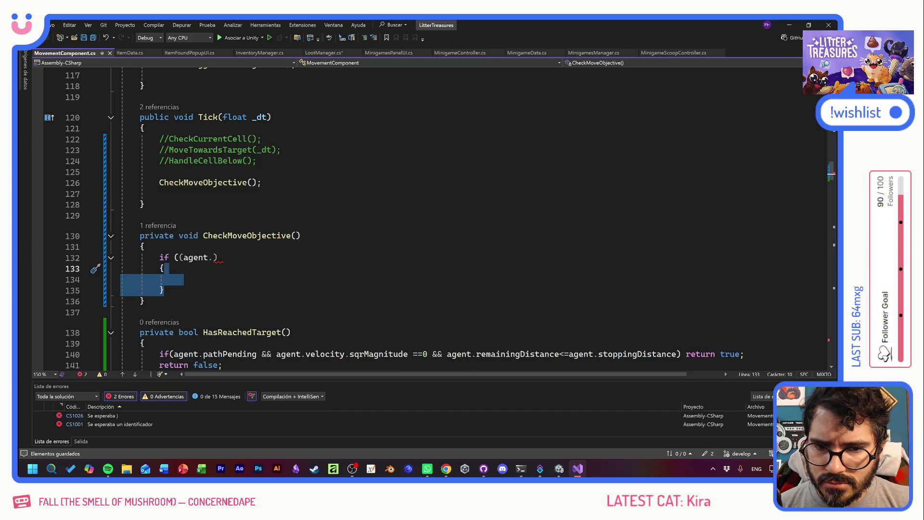
Use HasReachedTarget() as CheckMoveObjective's if condition and log "REACHED TARGET" inside it
left_click(161, 259, "shift")
left_click(203, 333)
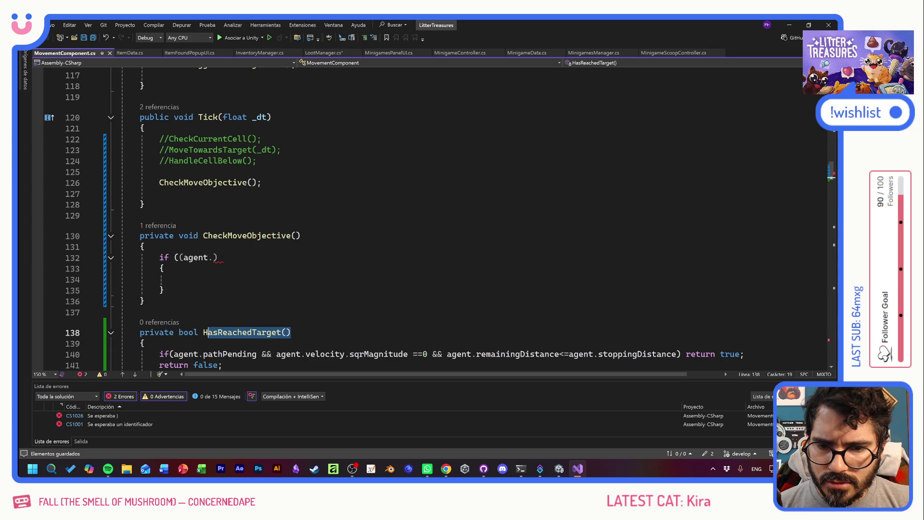
left_click_drag(177, 257, 216, 257)
type("HasReachedTarget()")
left_click(179, 279)
left_click(272, 257)
key("Down")
key("Down")
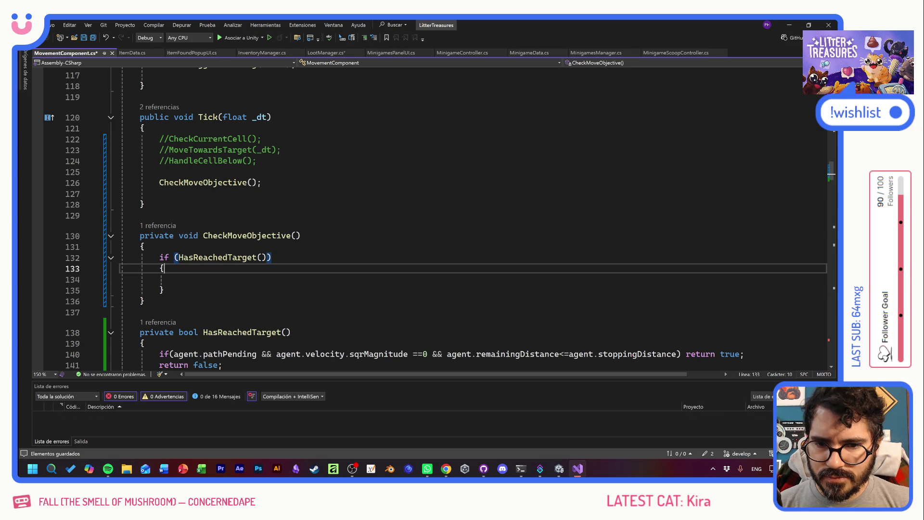
type("Debug.Log(")
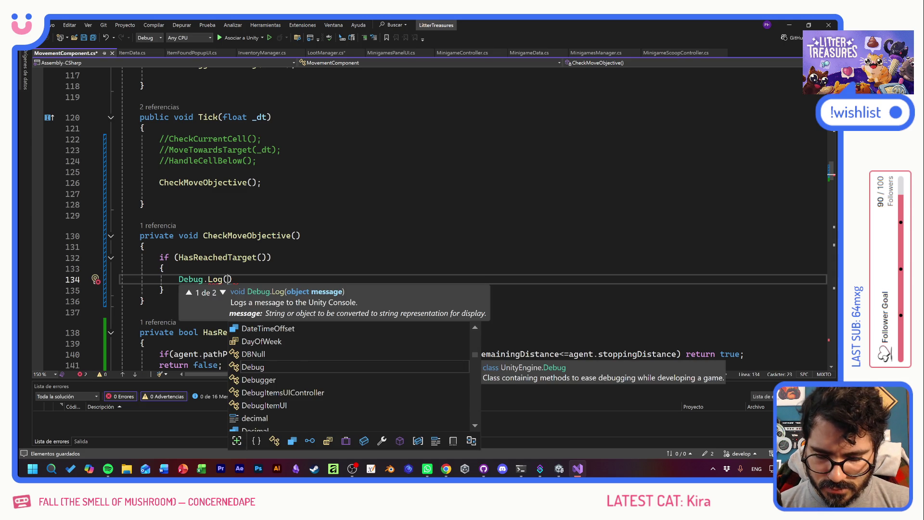
type("\"REACHED")
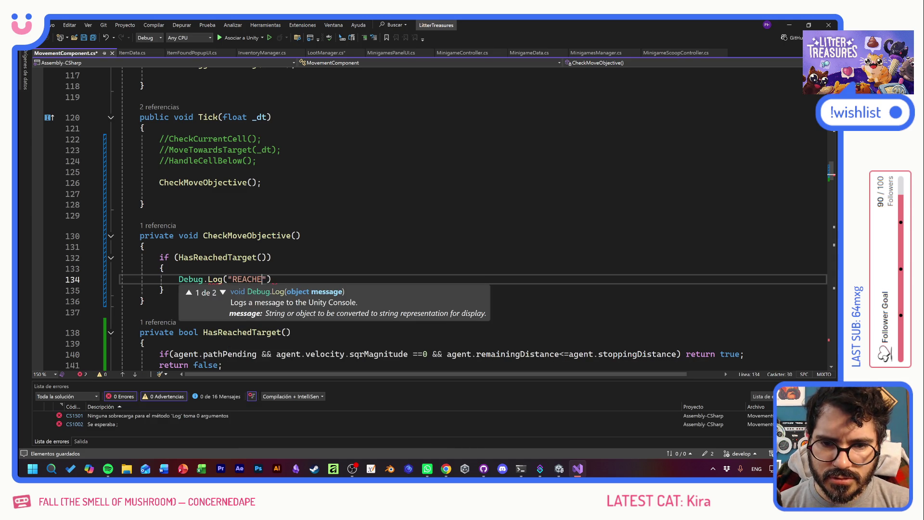
type(" TARGET\"")
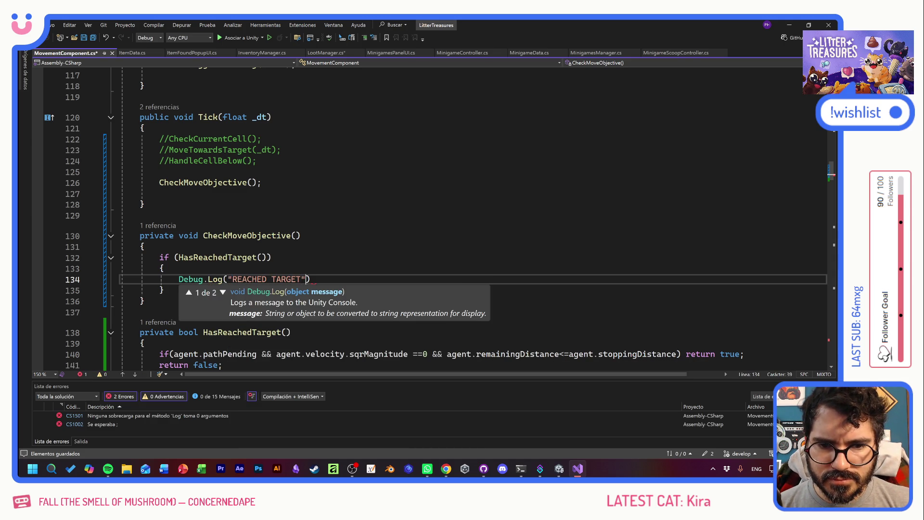
type(");")
left_click(145, 247)
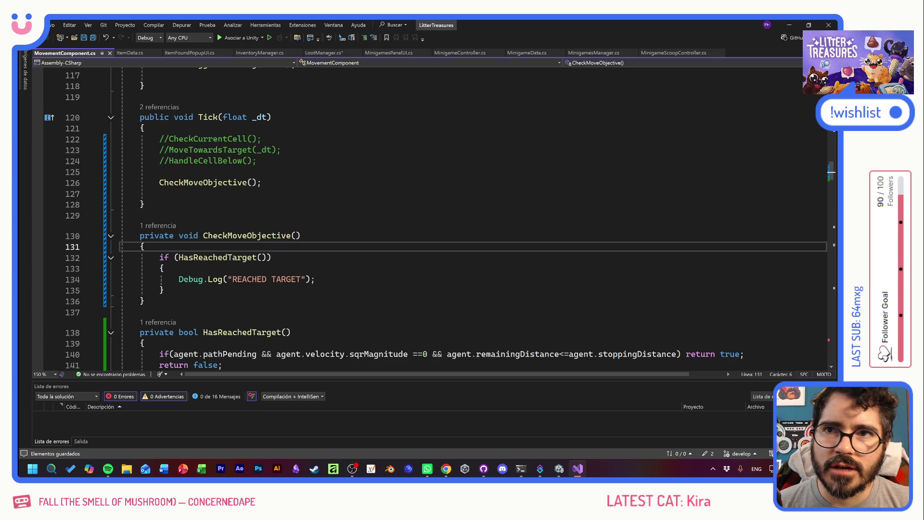
key("alt+Tab")
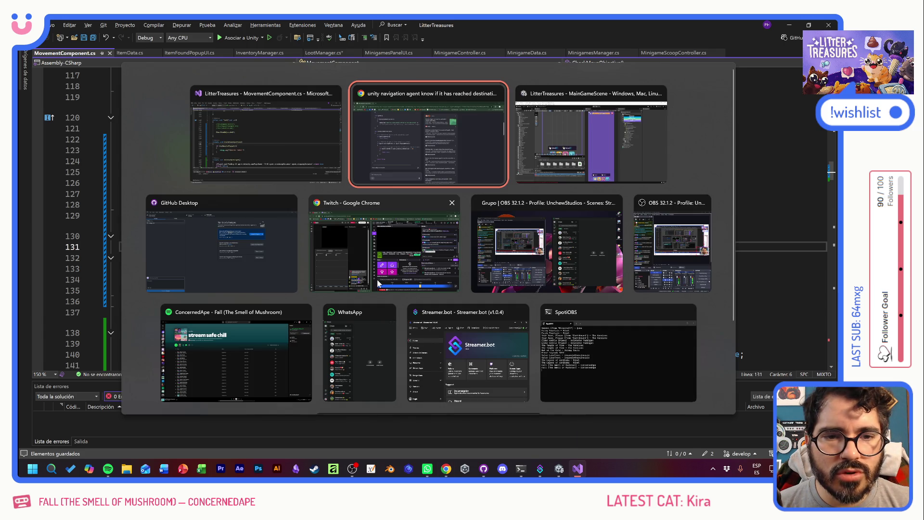
Play the game, move the feeder into the wooden room, watch the cat walk over, then stop
key("Escape")
key("alt+Tab")
key("alt+Tab")
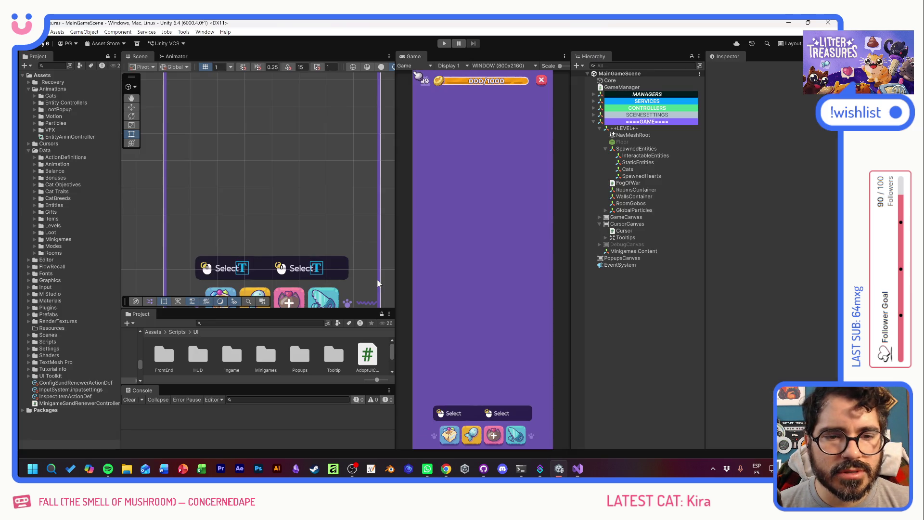
left_click(444, 43)
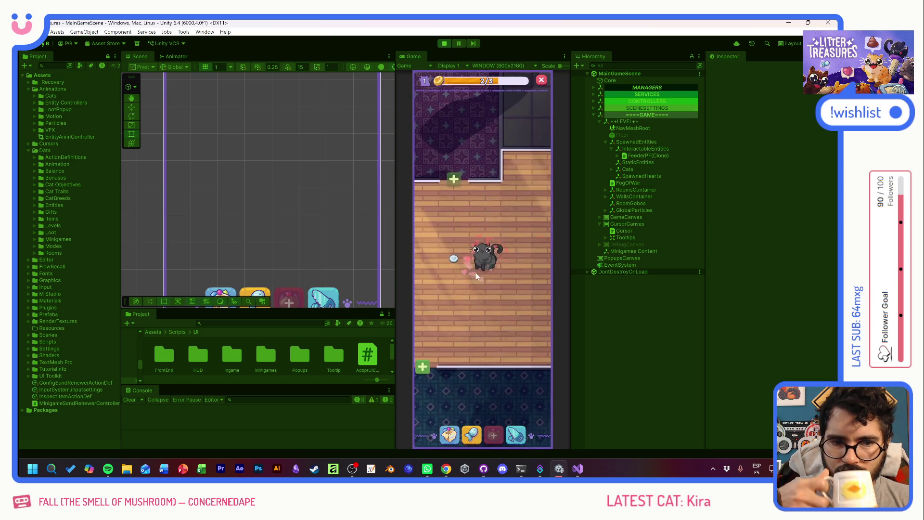
key("e")
left_click(441, 250)
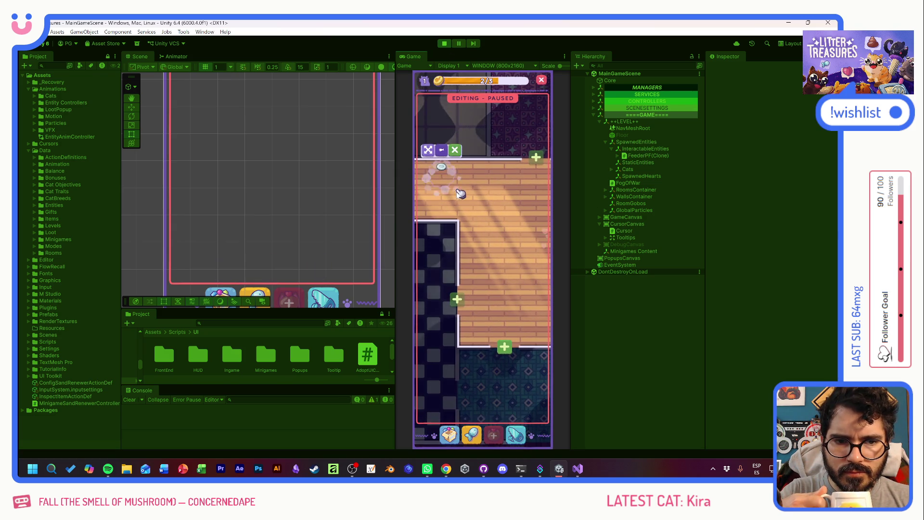
left_click(460, 192)
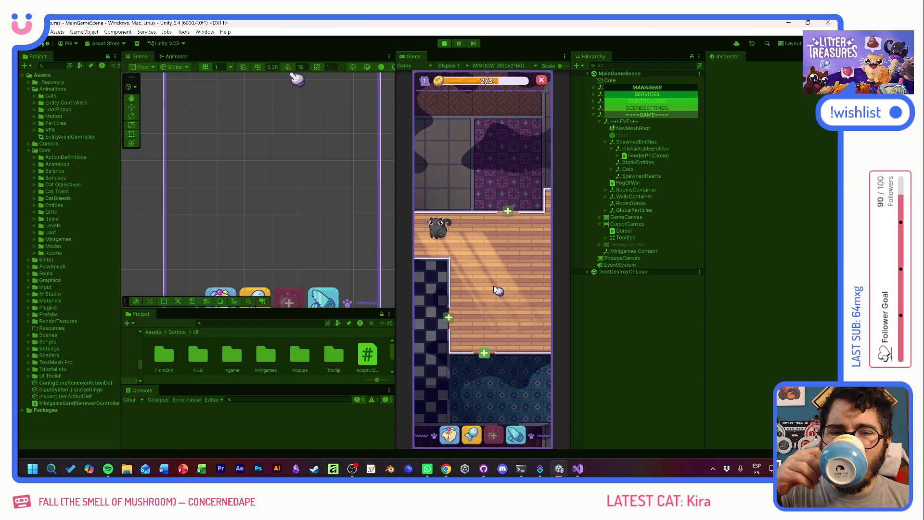
left_click(444, 43)
key("alt+Tab")
Add ServiceRegistry.Get<LiveTickManager>().RegisterLive(this); to OnEntityInitialized and save
scroll(433, 216, "up", 5)
scroll(433, 217, "up", 18)
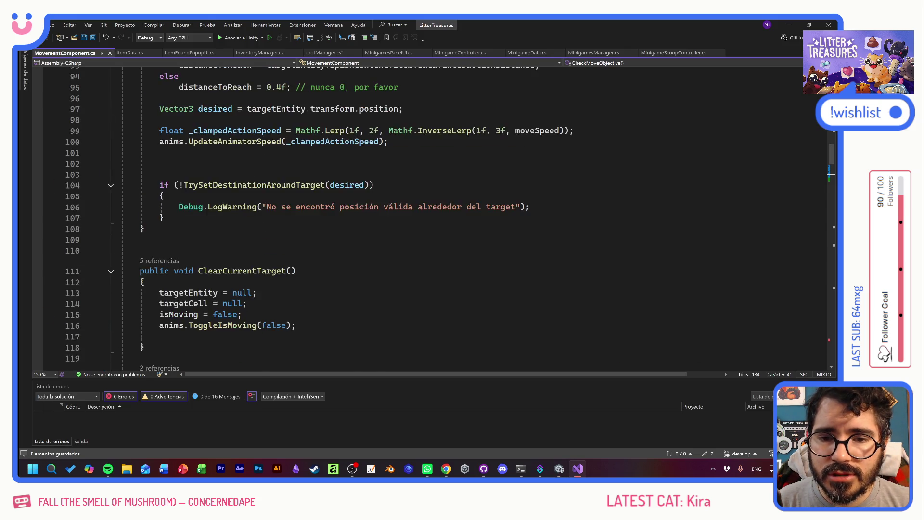
scroll(433, 217, "up", 4)
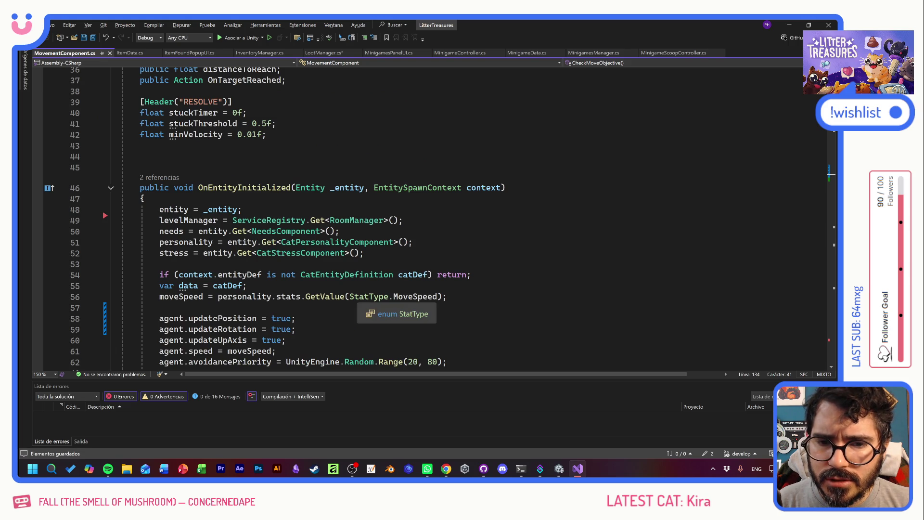
left_click(243, 210)
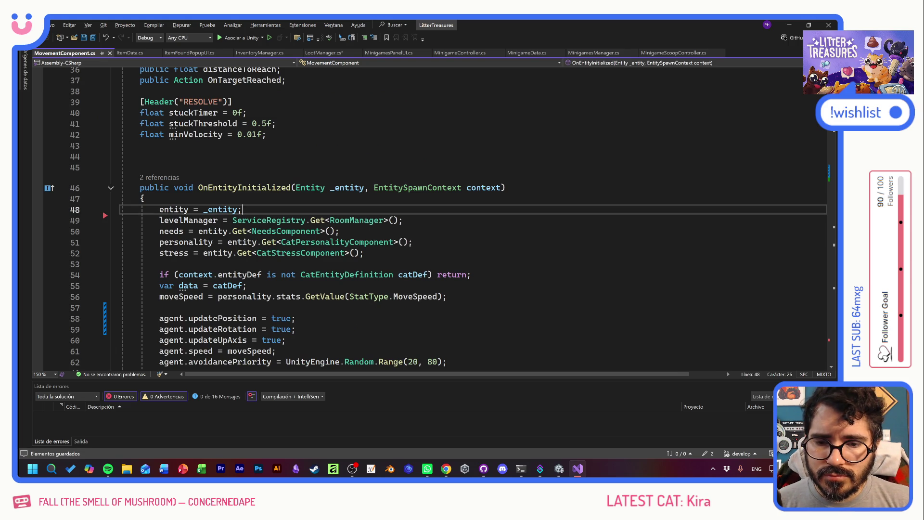
key("Return")
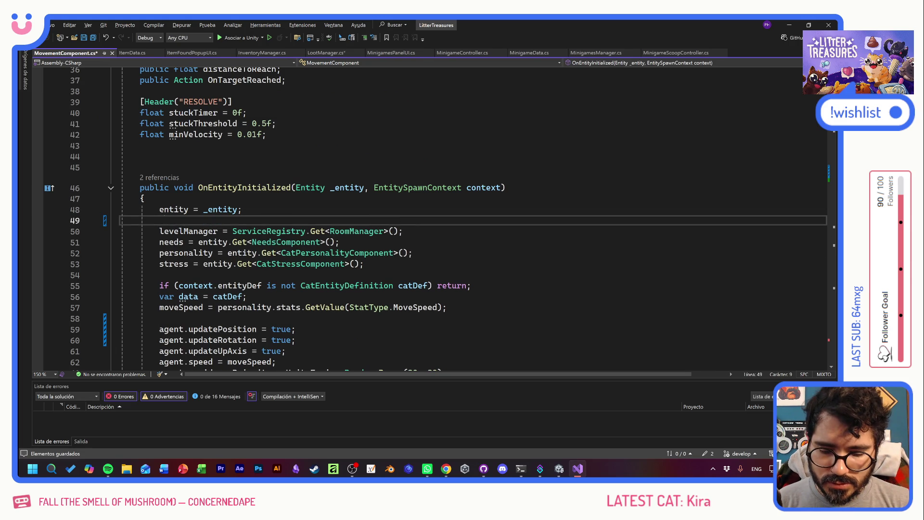
type("Service")
key("Tab")
type(".")
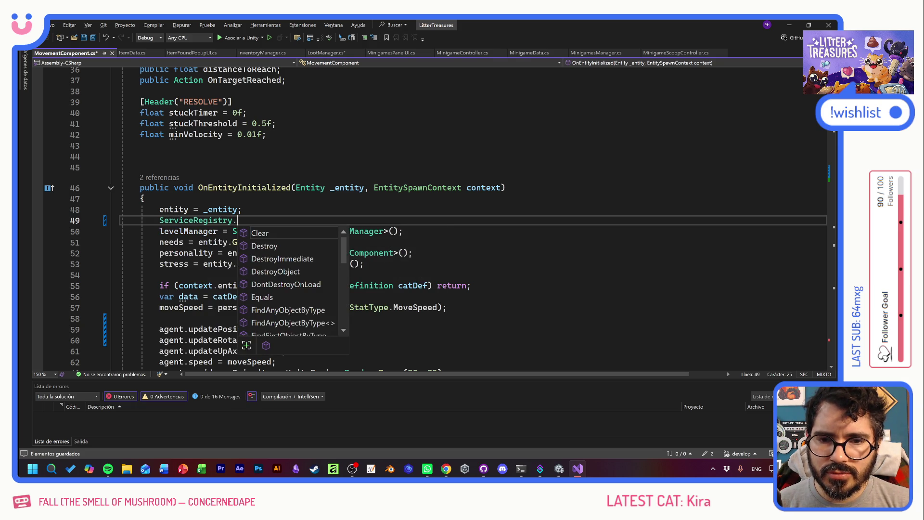
type("Get<Live>")
key("Down")
key("Tab")
type(">")
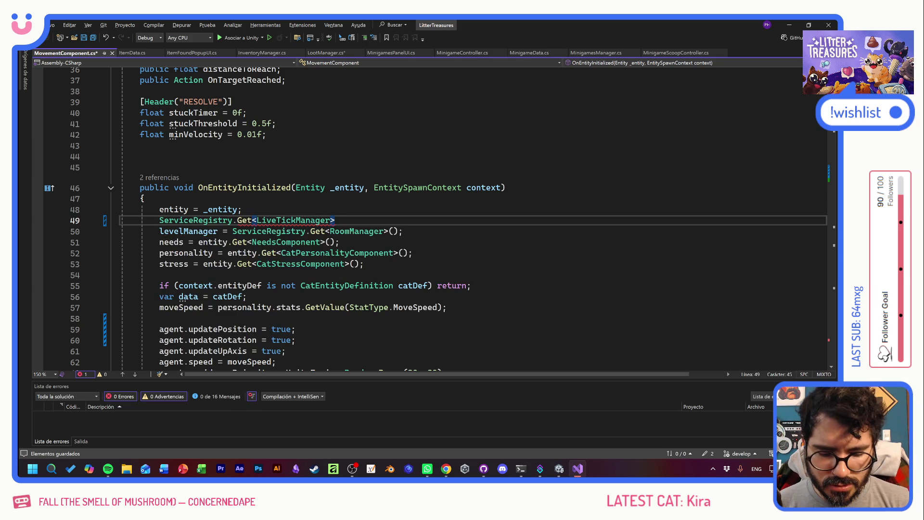
type("().RegisterLive")
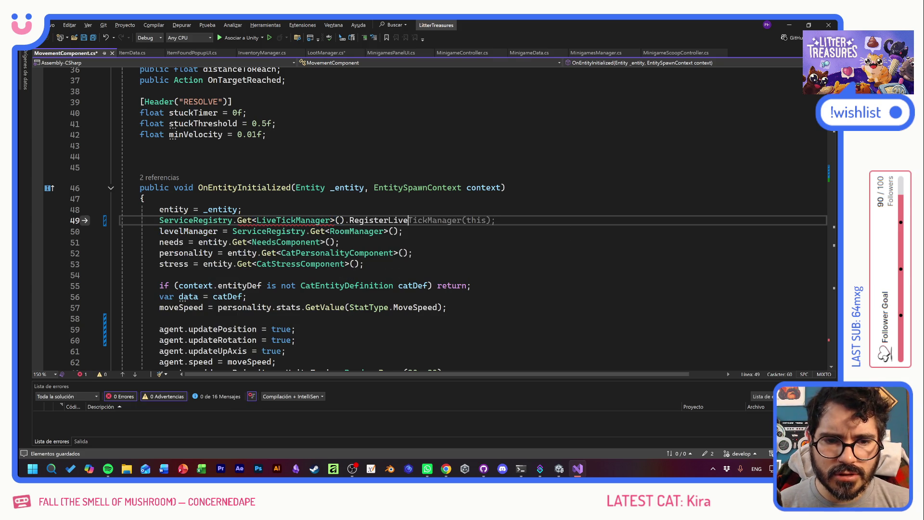
type("(this)")
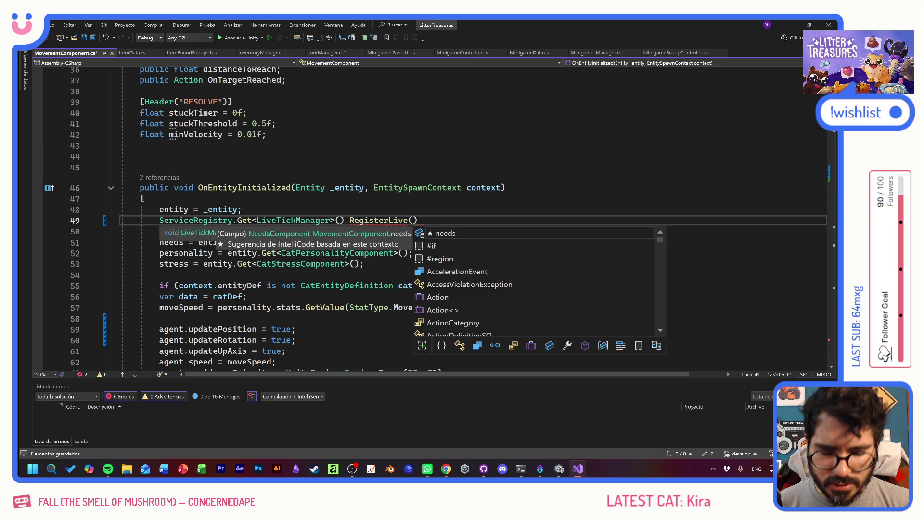
type(";")
key("ctrl+s")
Copy that line into OnEntityDespawned as UnregisterLive(this) and save
key("shift+Home")
key("shift+Home")
key("ctrl+c")
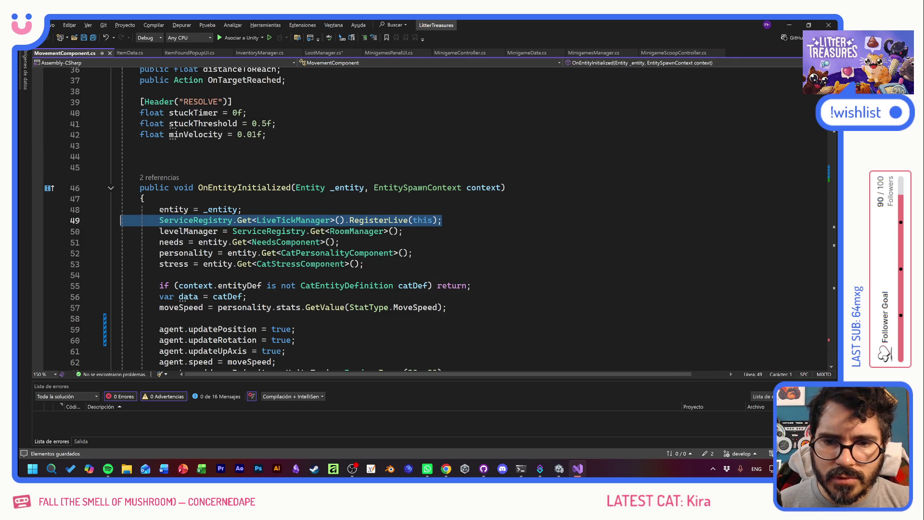
scroll(357, 298, "down", 20)
scroll(430, 219, "down", 20)
scroll(430, 219, "down", 20)
scroll(236, 159, "up", 2)
left_click(145, 202)
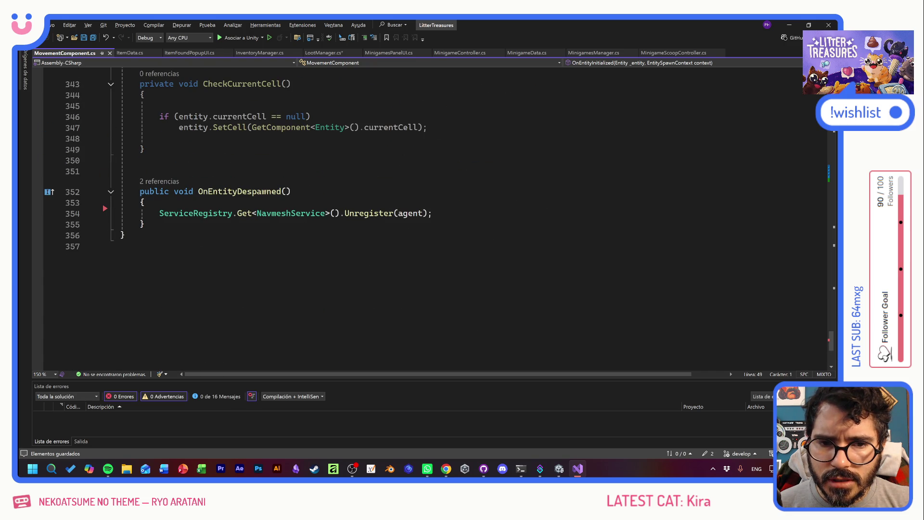
key("Return")
key("ctrl+v")
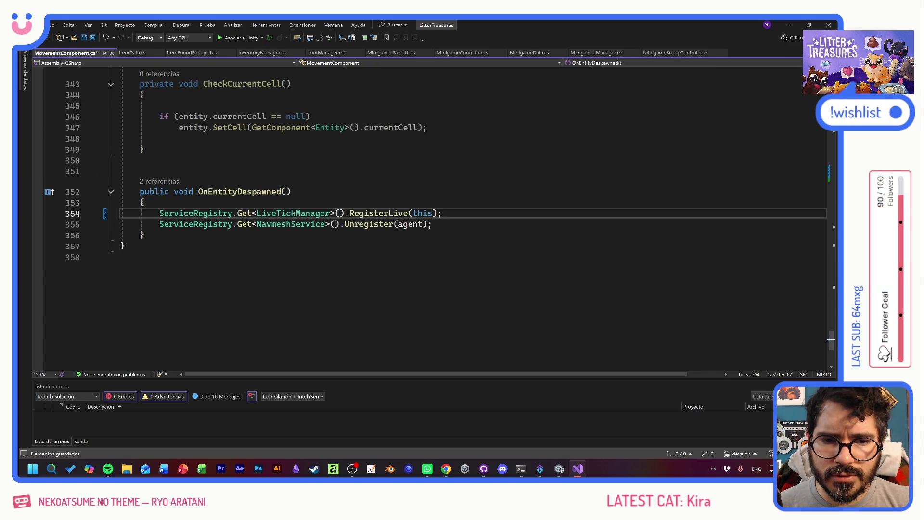
left_click(350, 213)
type("Unr")
key("Delete")
key("ctrl+s")
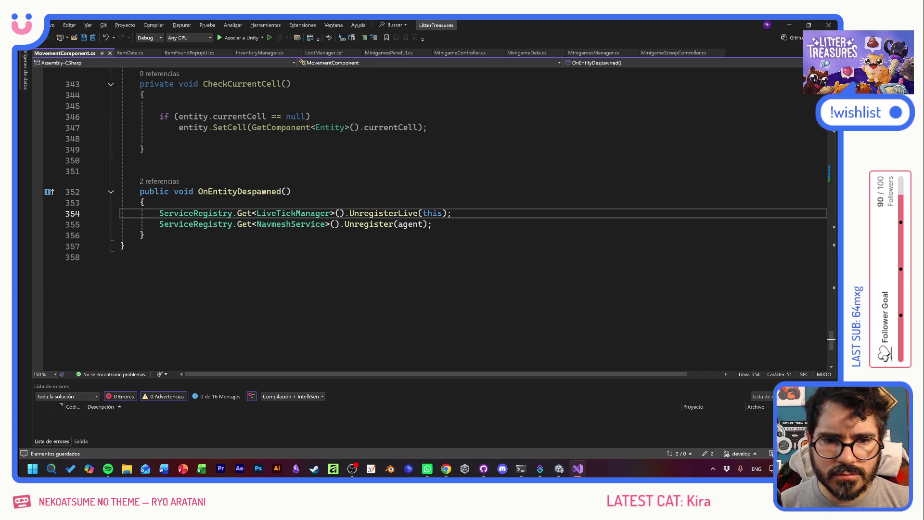
key("alt+Tab")
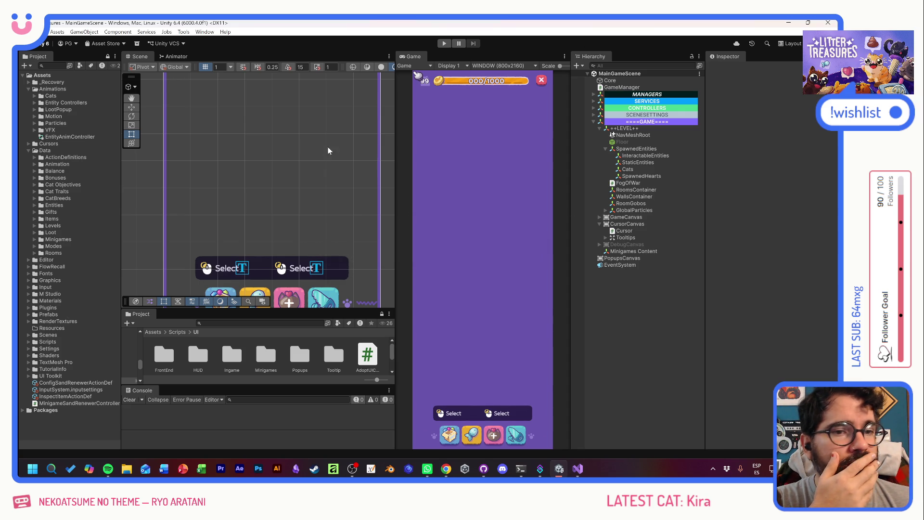
Play-test with the feeder near the top wall, give love to the cat, then stop the game
left_click(444, 43)
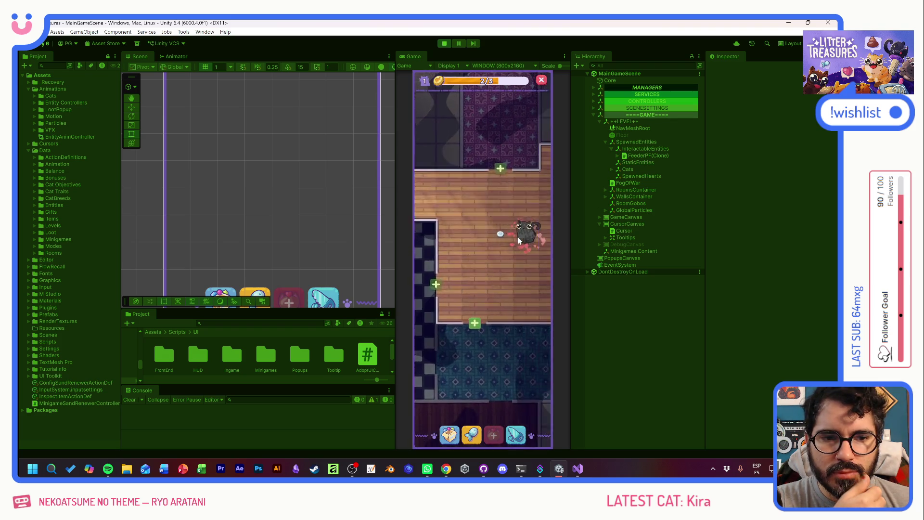
left_click(448, 211)
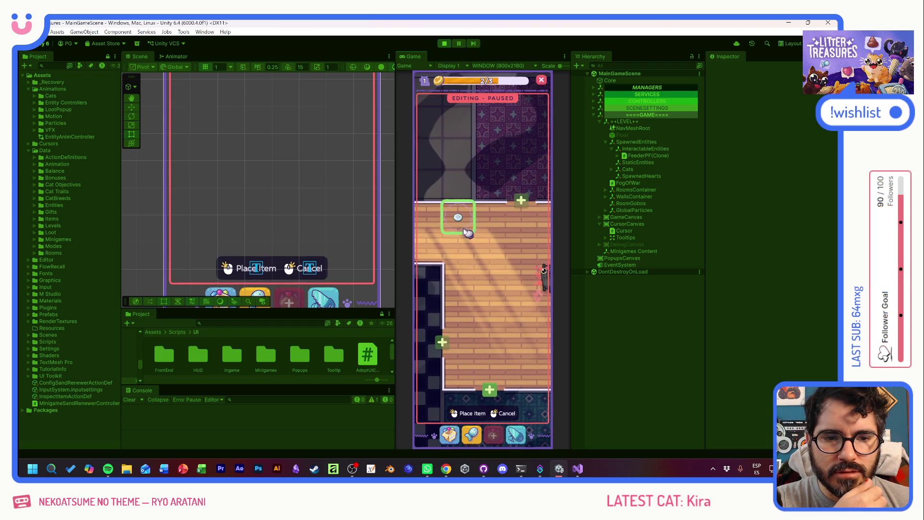
left_click(457, 217)
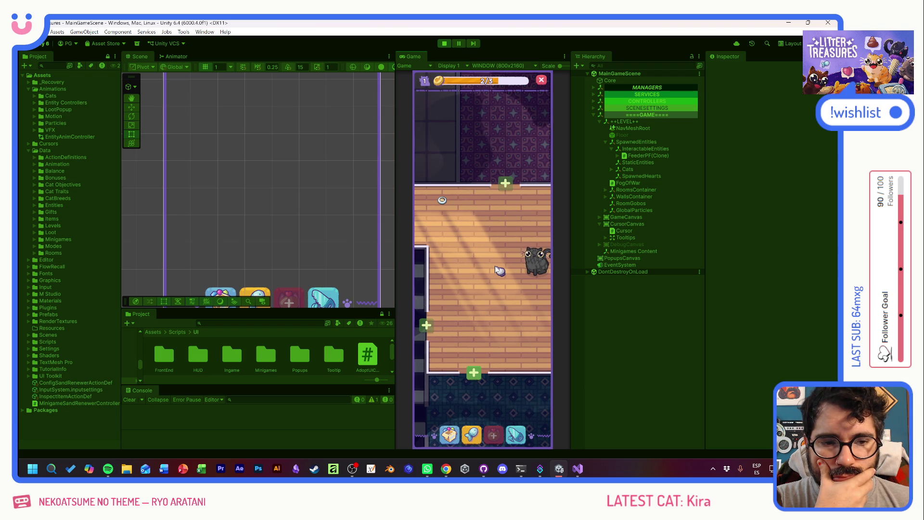
mouse_move(536, 267)
left_click(535, 268)
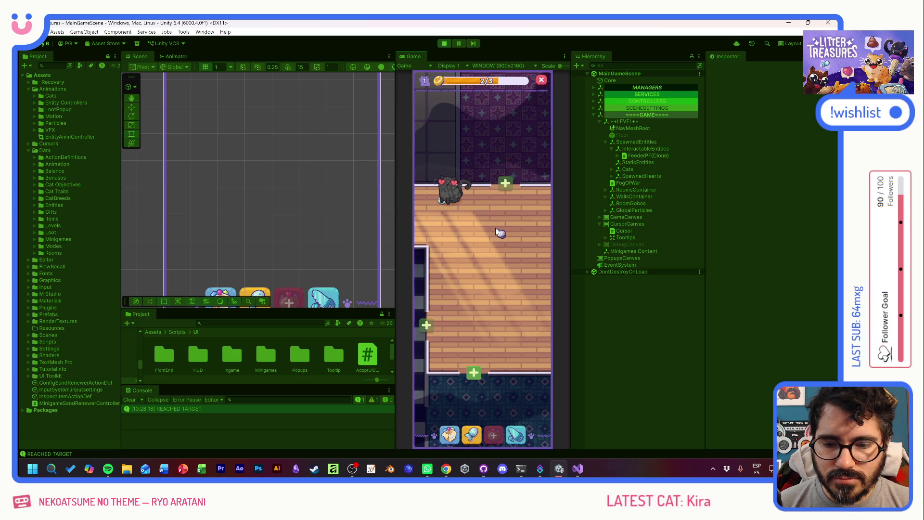
left_click(444, 44)
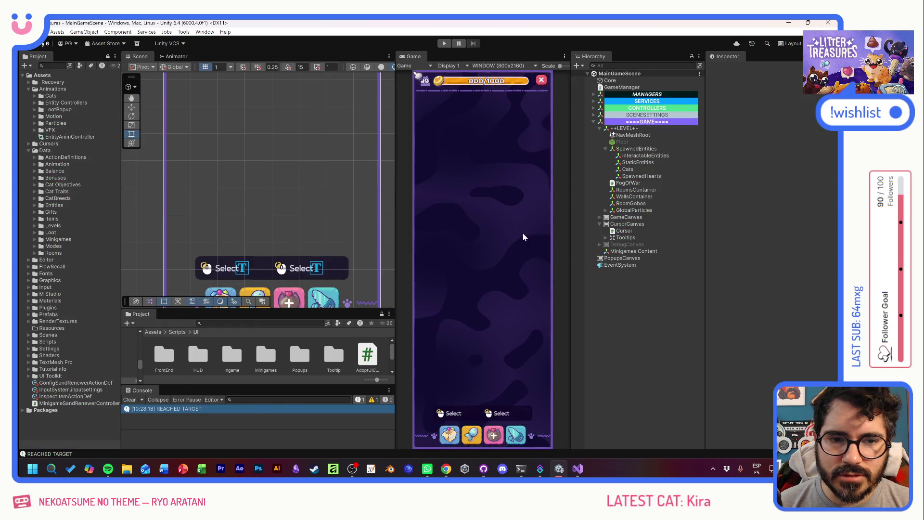
key("alt+Tab")
Change line 141 of HasReachedTarget to check !agent.pathPending instead of agent.pathPending
scroll(433, 216, "up", 6)
scroll(433, 217, "up", 20)
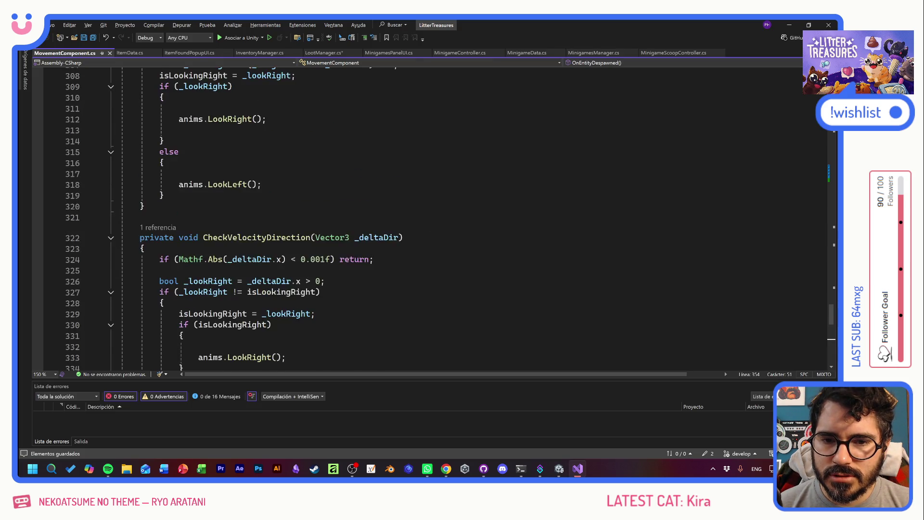
scroll(433, 217, "up", 20)
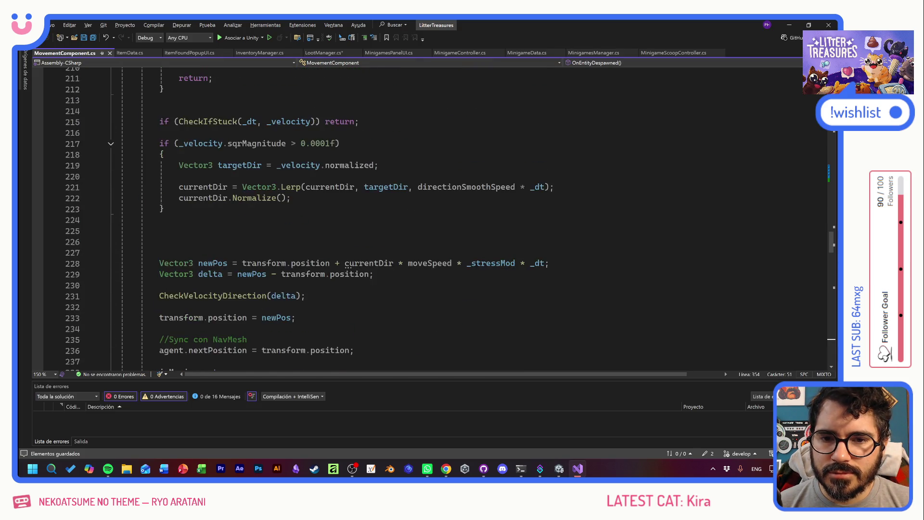
scroll(433, 216, "up", 20)
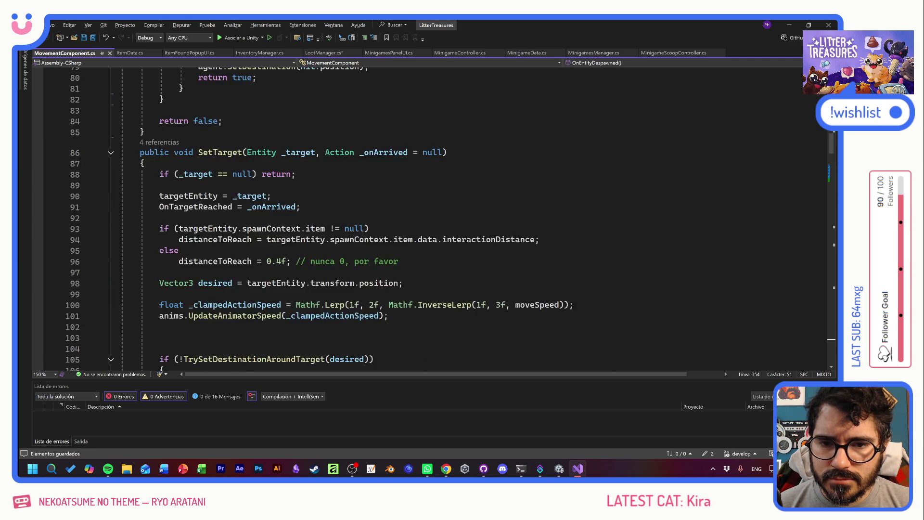
scroll(433, 217, "down", 18)
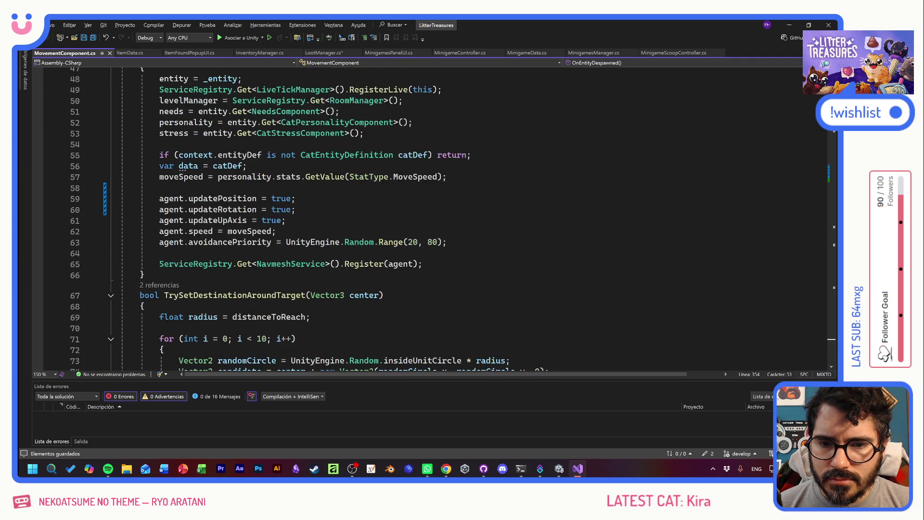
scroll(433, 216, "down", 5)
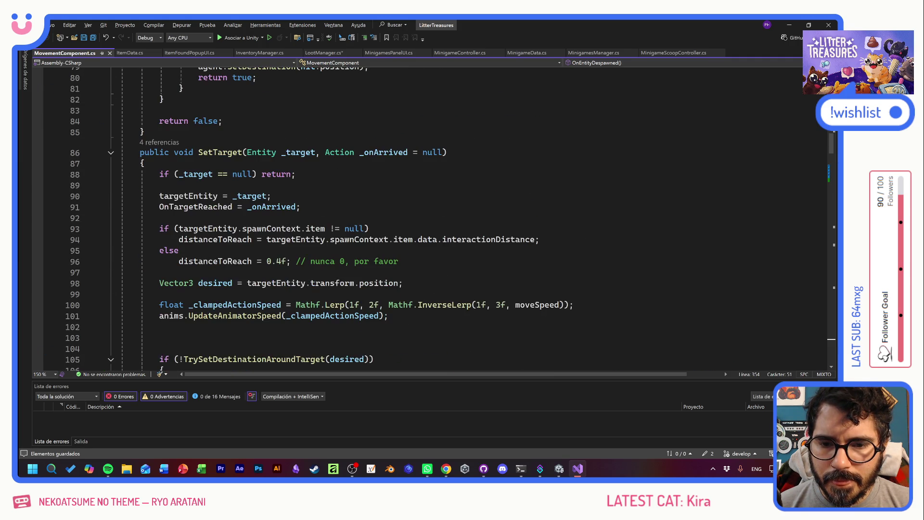
scroll(433, 217, "down", 14)
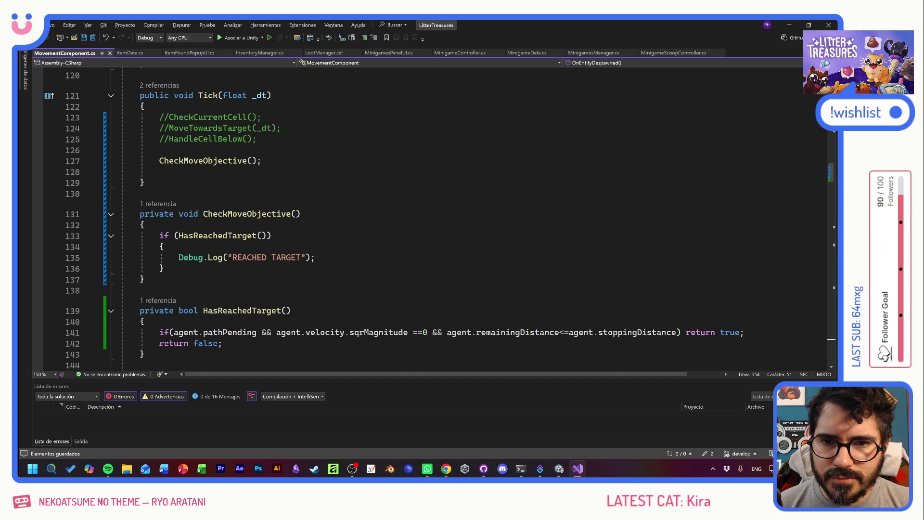
scroll(433, 216, "down", 2)
scroll(433, 217, "up", 1)
scroll(433, 217, "down", 1)
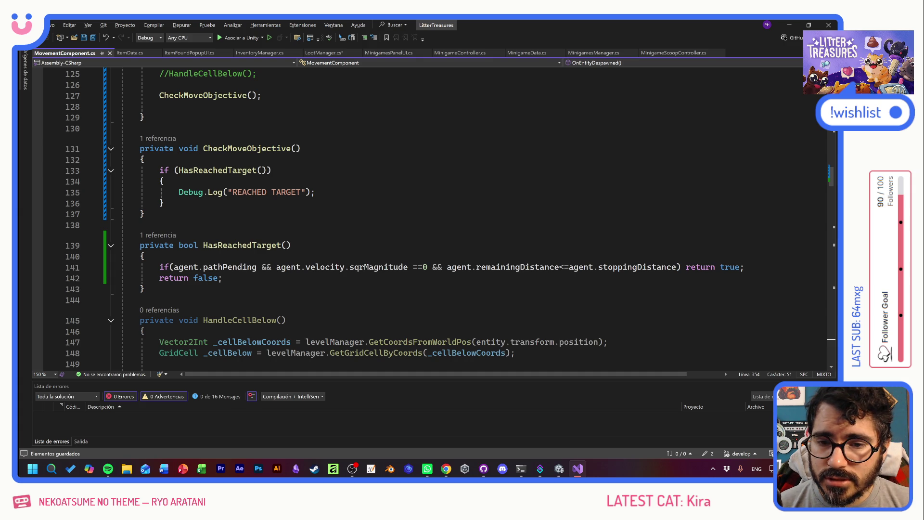
left_click(168, 267)
type("!")
Save MovementComponent.cs with the negated pathPending check
left_click(140, 299)
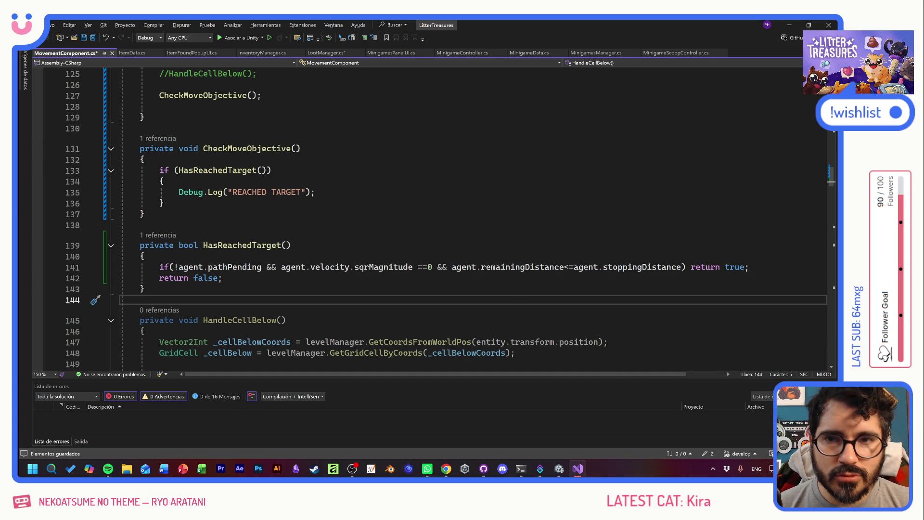
mouse_move(294, 267)
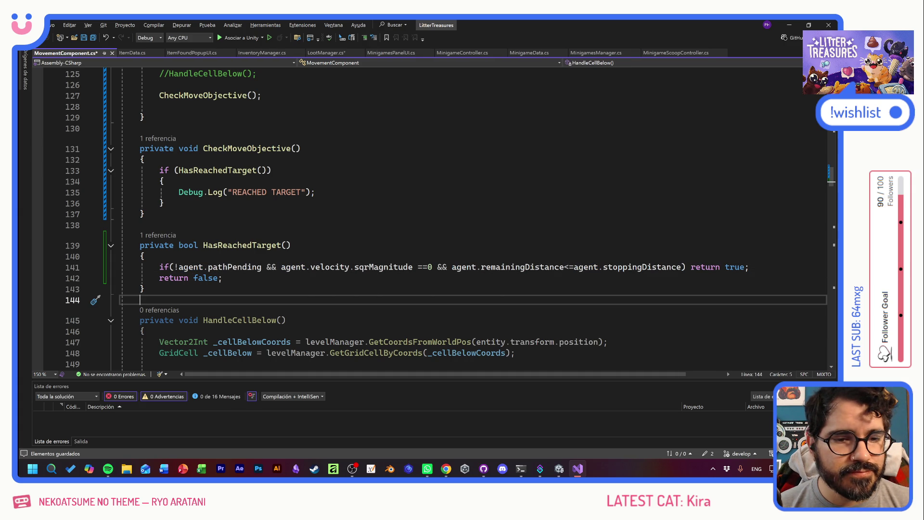
mouse_move(522, 267)
left_click(140, 224)
key("ctrl+s")
In Unity, play the game, move the food bowl to a new spot, then stop and return to Visual Studio
key("alt+Tab")
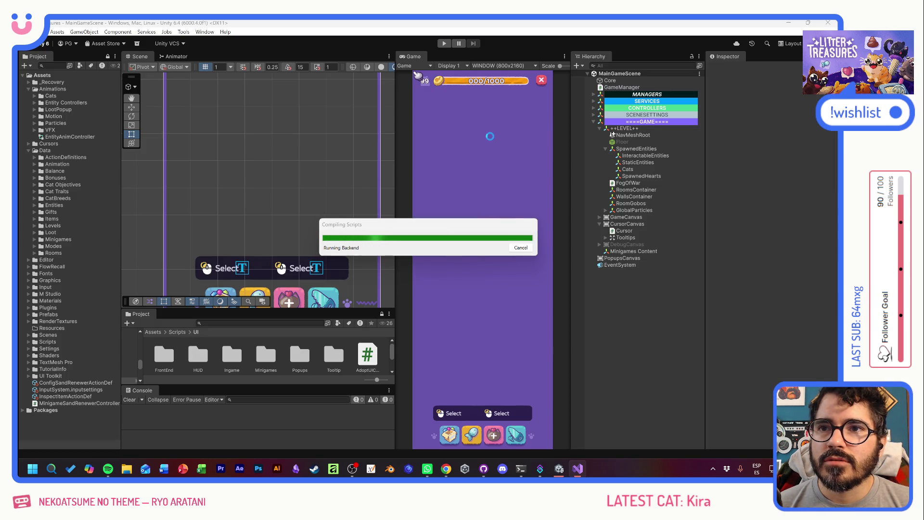
left_click(444, 43)
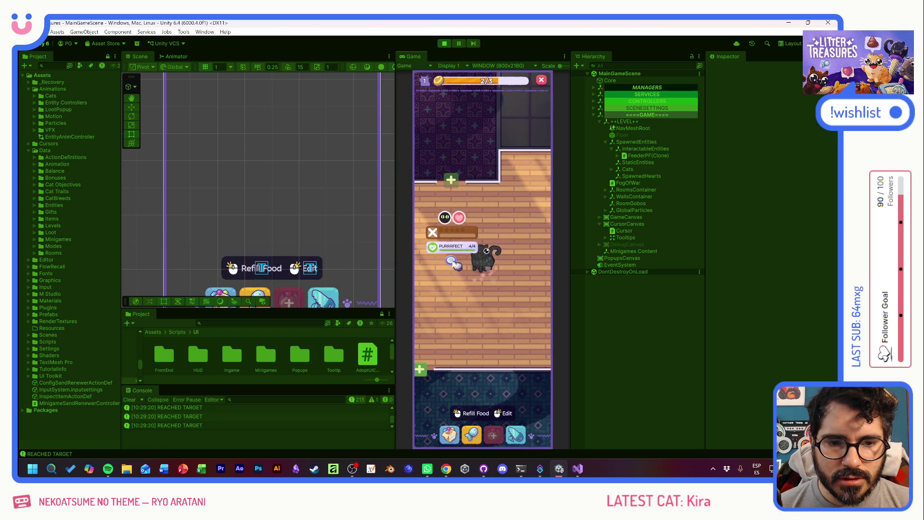
left_click(453, 239)
left_click(453, 238)
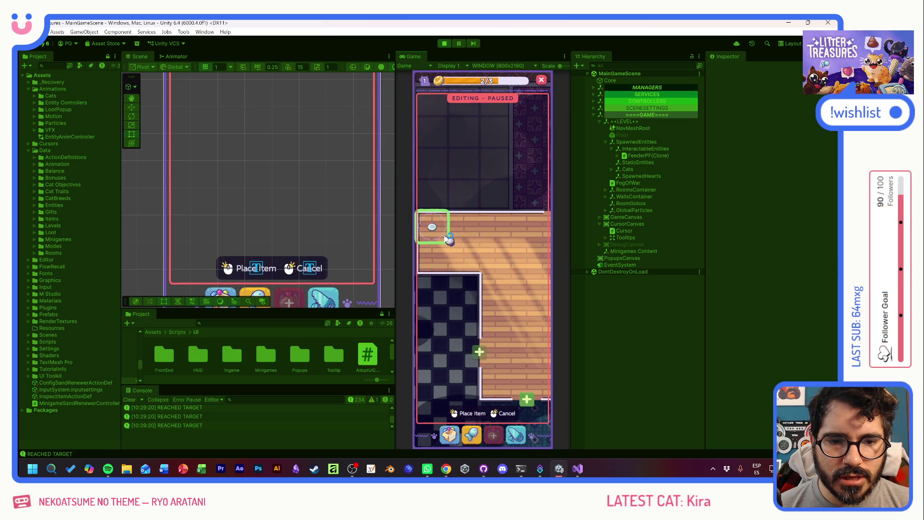
left_click(431, 225)
left_click(460, 253)
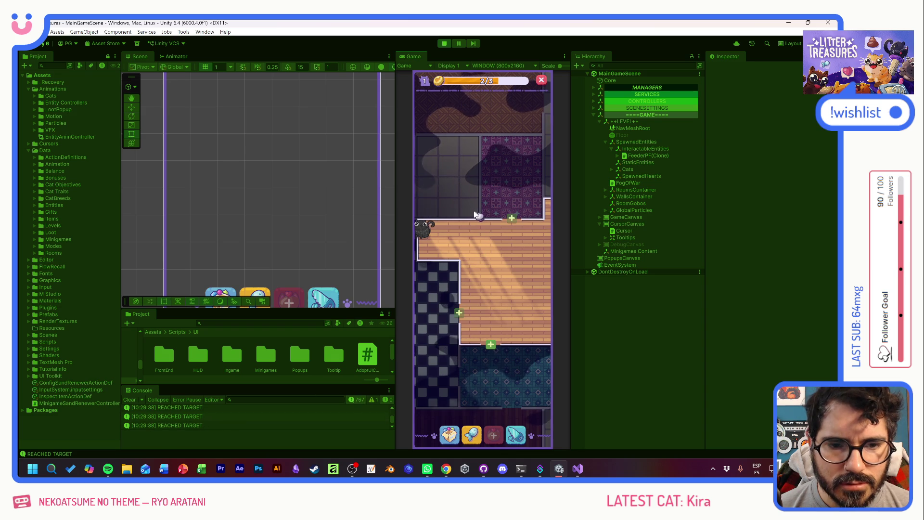
left_click(446, 44)
key("alt+Tab")
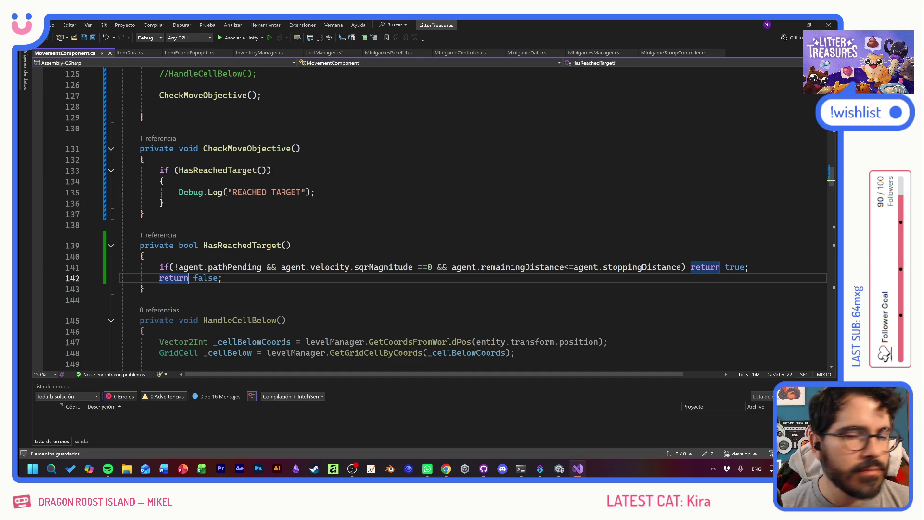
Leave the MovementComponent code unchanged and switch back to the Unity editor
left_click(140, 225)
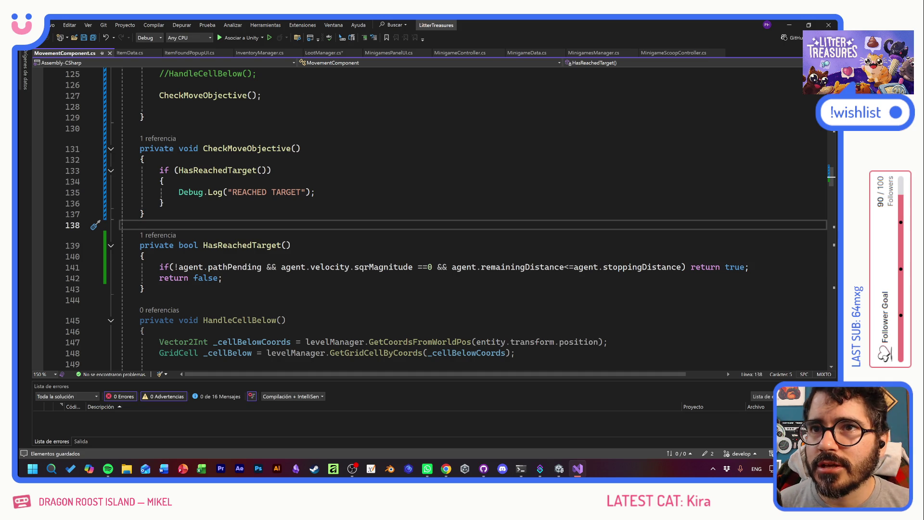
key("alt+Tab")
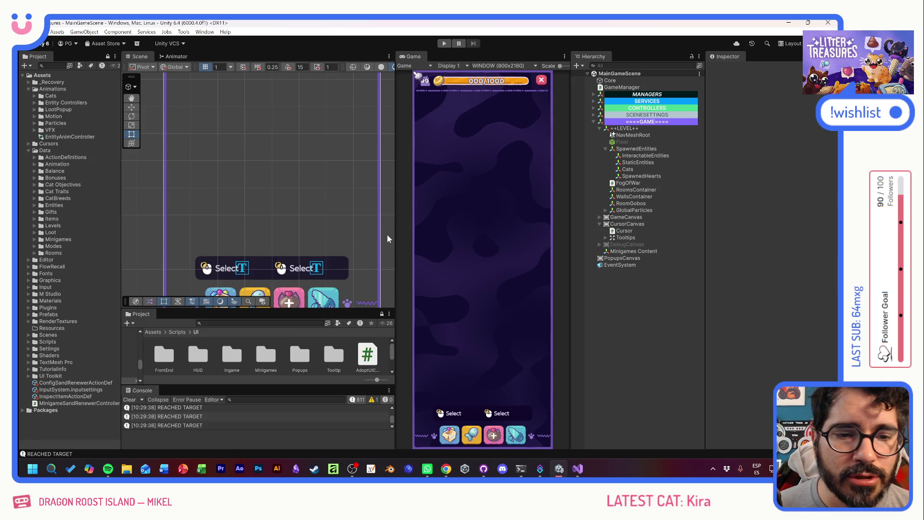
Start play mode, place a Royal Flush toilet from the debug item grid, and open its pooper setup
key("ctrl+p")
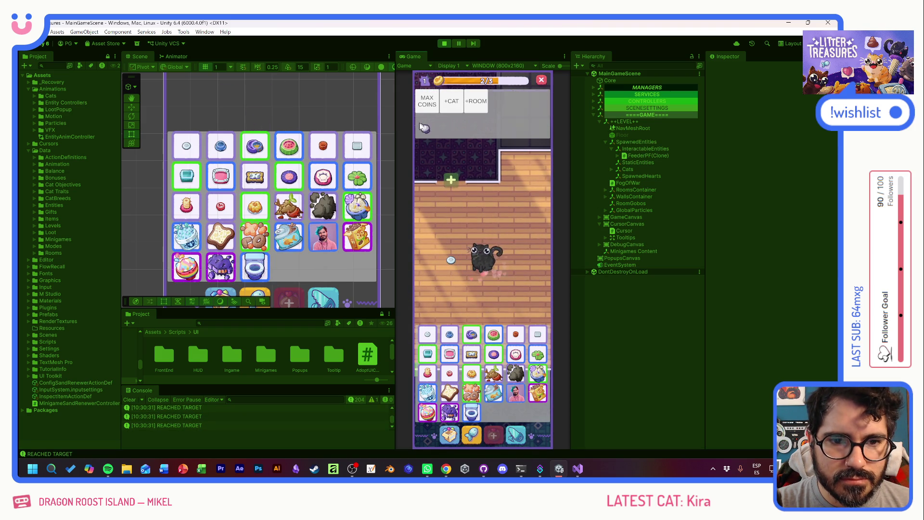
left_click(466, 262)
left_click(478, 304)
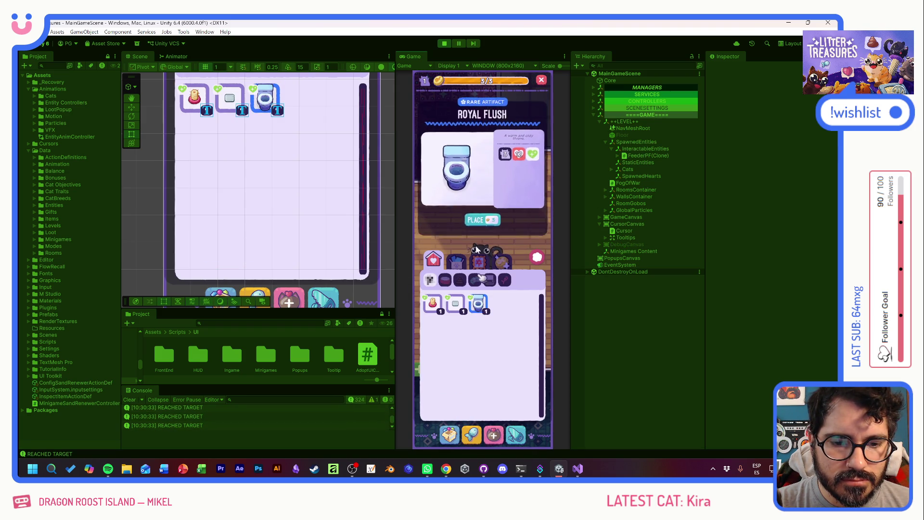
left_click(481, 214)
left_click(453, 319)
left_click(458, 325)
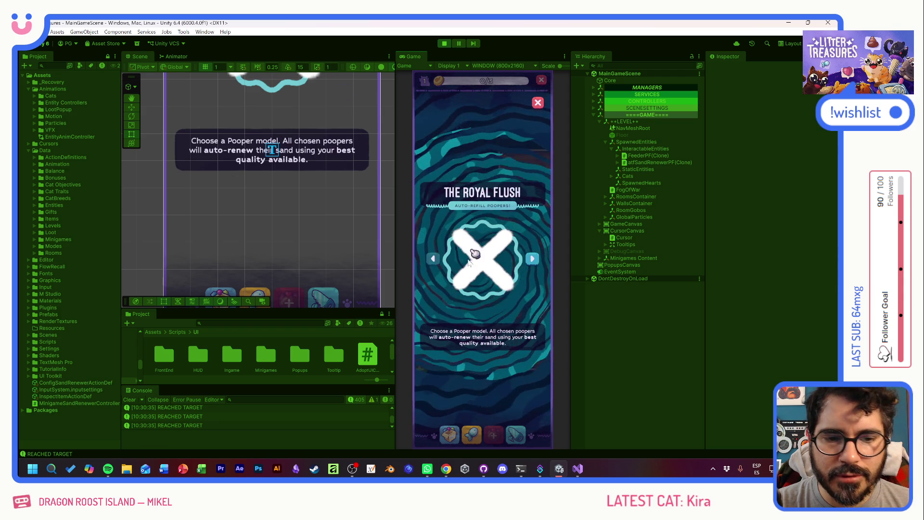
Switch the Royal Flush pooper model to Thin Sand Box and close the setup panel
left_click(533, 259)
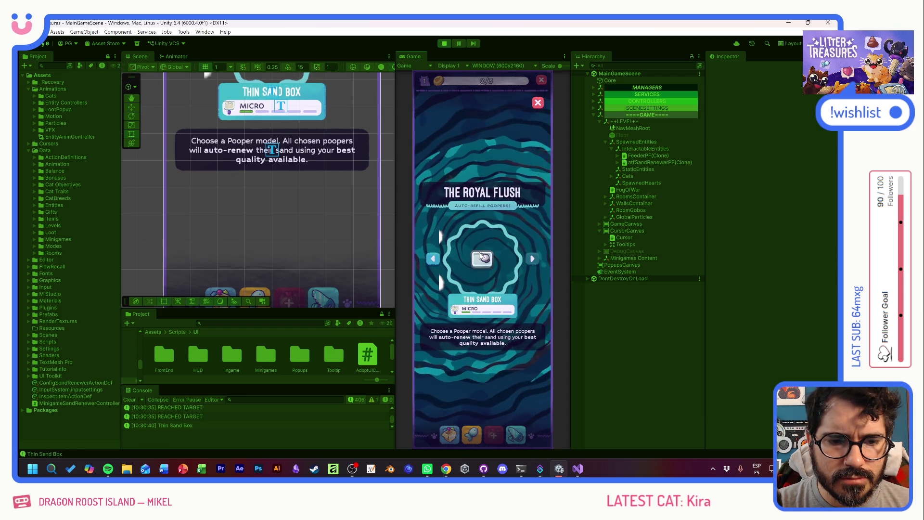
mouse_move(466, 313)
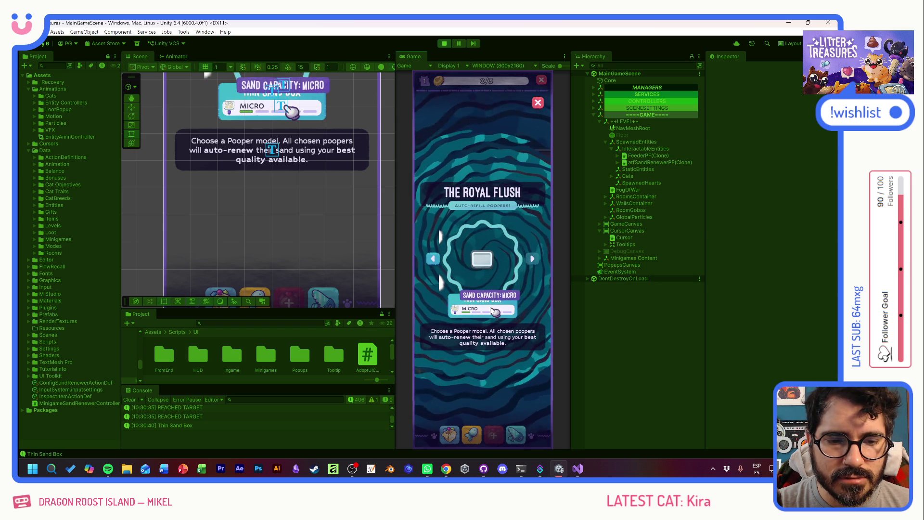
left_click(538, 103)
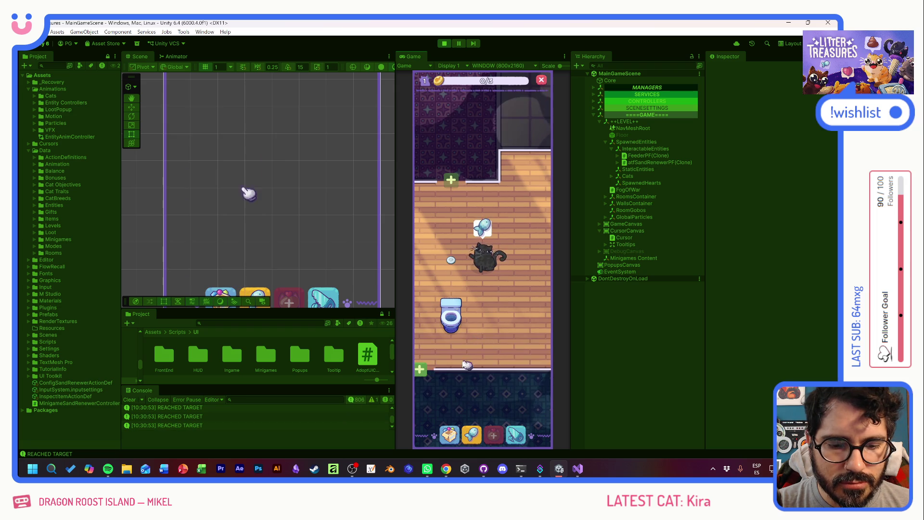
Reopen the toilet's setup, cycle the pooper model to Slick Box, and close the panel
left_click(449, 317)
left_click(532, 259)
left_click(532, 259)
left_click(531, 259)
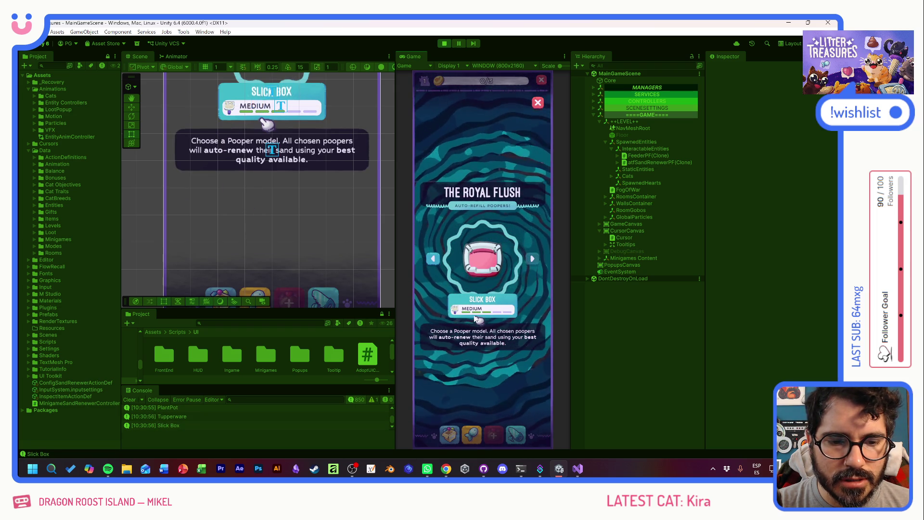
mouse_move(479, 311)
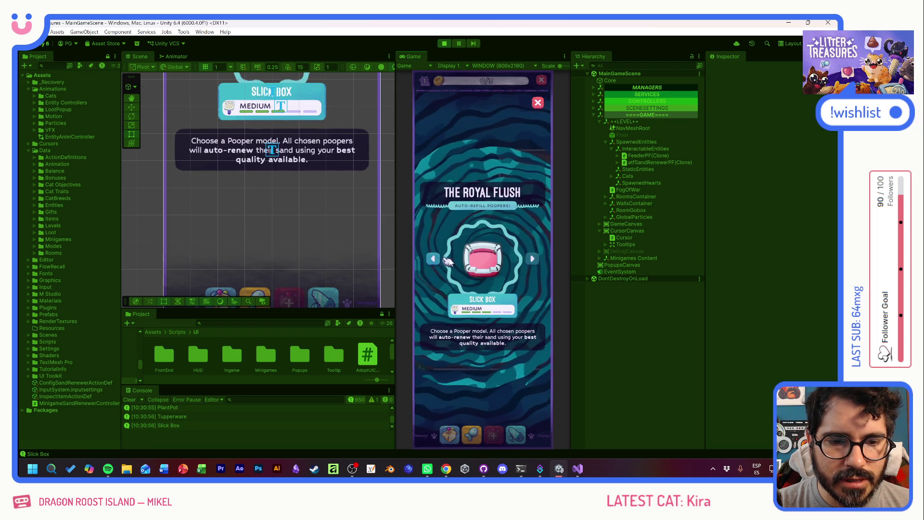
left_click(432, 259)
left_click(435, 260)
left_click(434, 260)
left_click(531, 259)
left_click(531, 260)
left_click(532, 260)
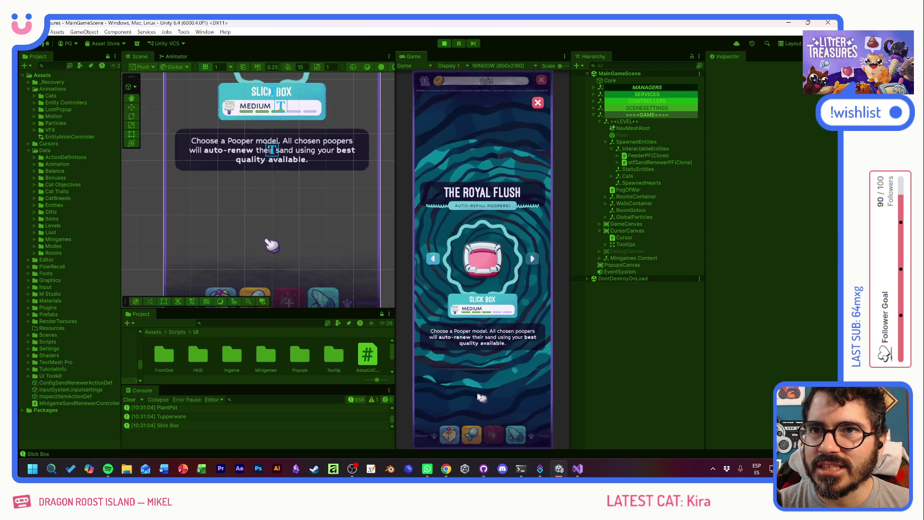
left_click(538, 104)
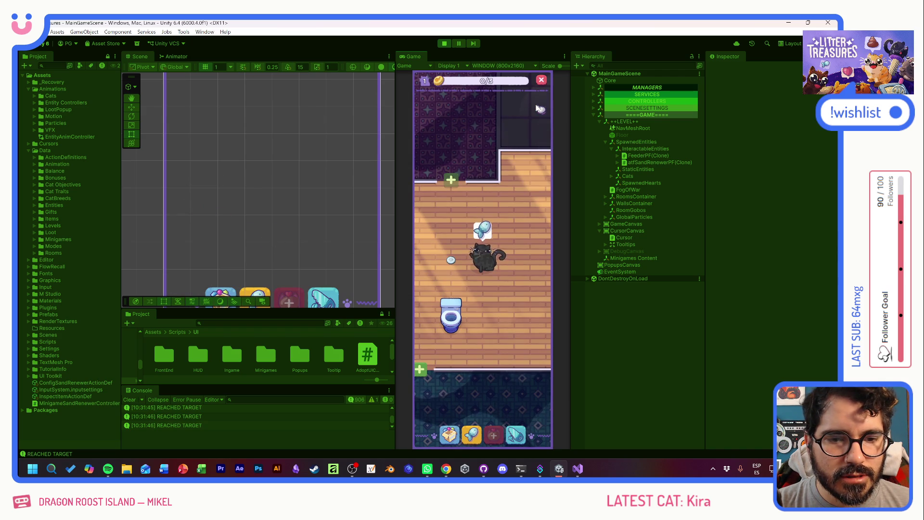
Drop the food bowl in the other room, tap the cat to reach objective 1/3, stop play, return to Visual Studio
left_click(493, 284)
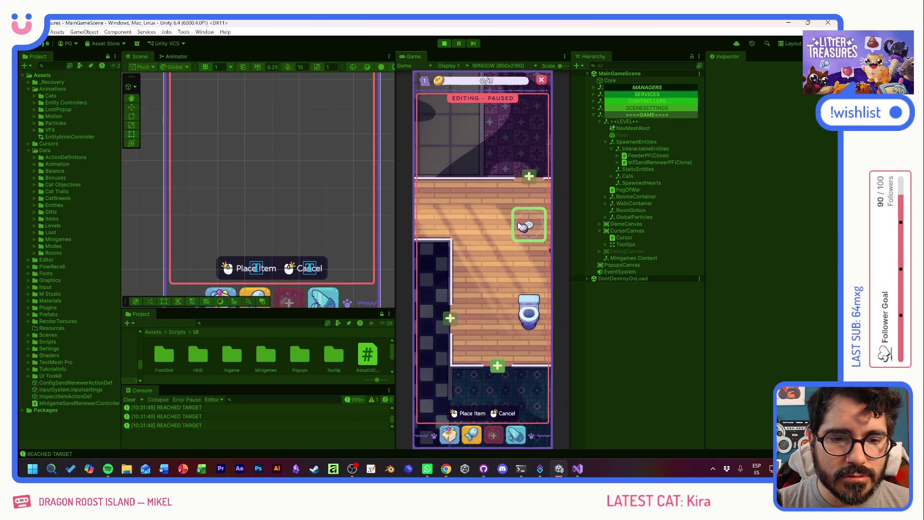
left_click(471, 206)
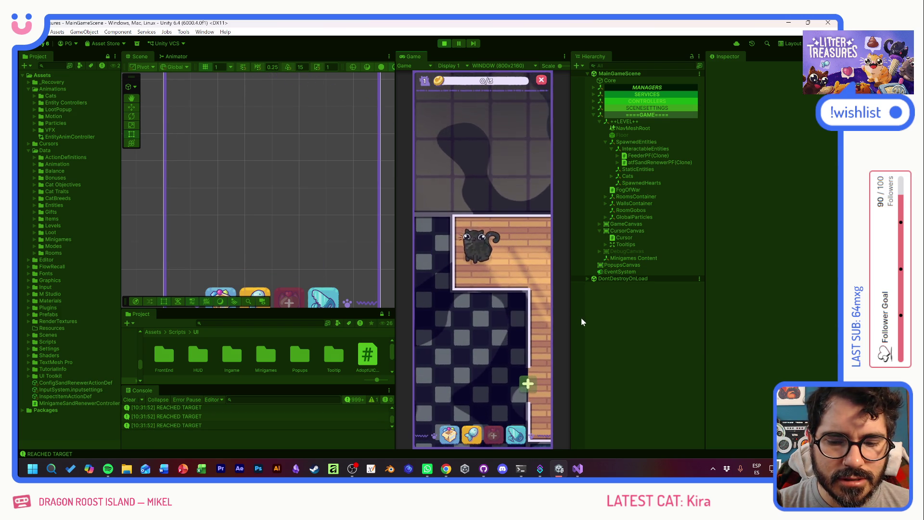
left_click(481, 249)
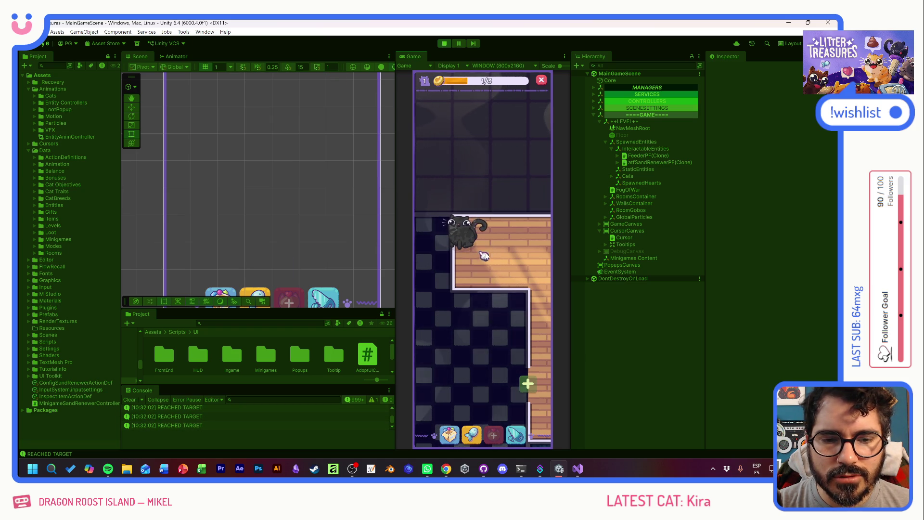
left_click(444, 43)
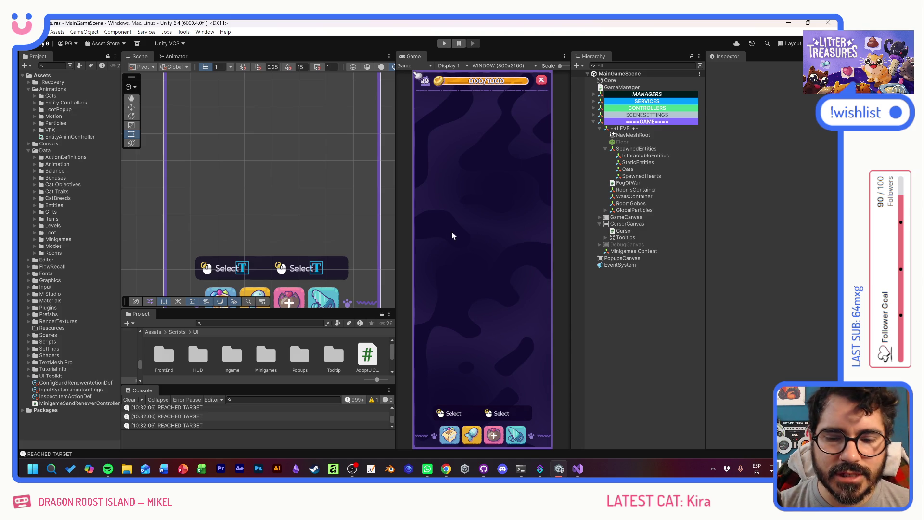
key("alt+Tab")
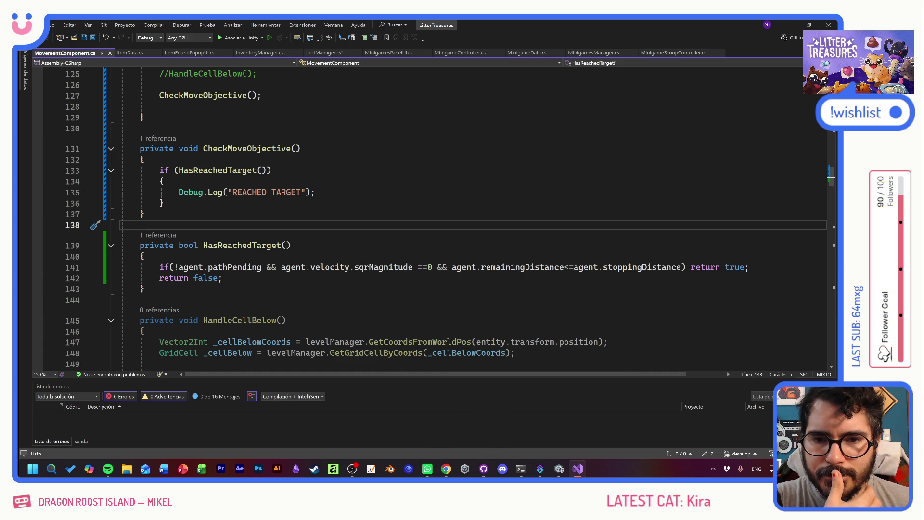
Scroll up through MovementComponent.cs to review CheckMoveObjective and ClearCurrentTarget
scroll(433, 217, "up", 3)
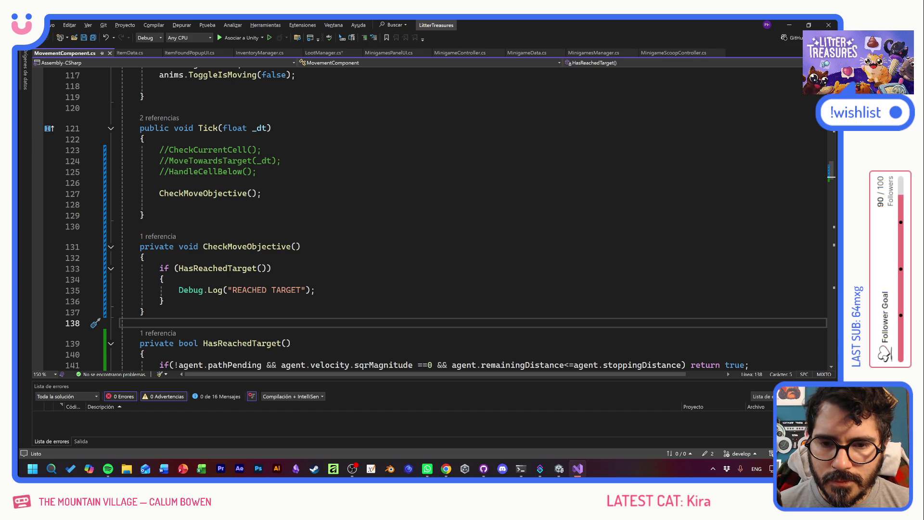
scroll(337, 217, "up", 20)
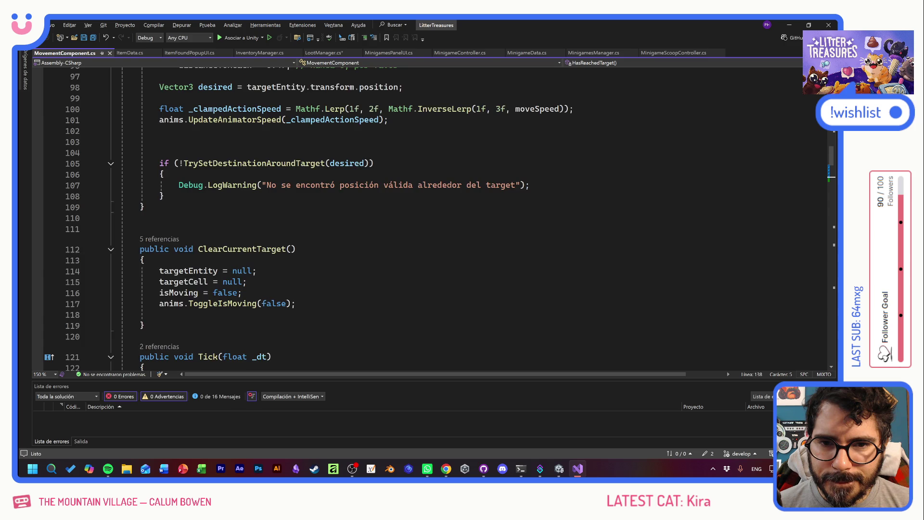
Declare 'bool targetReached;' on a new line below the minVelocity field and save the script
left_click(275, 255)
left_click(266, 265)
key("Return")
key("Return")
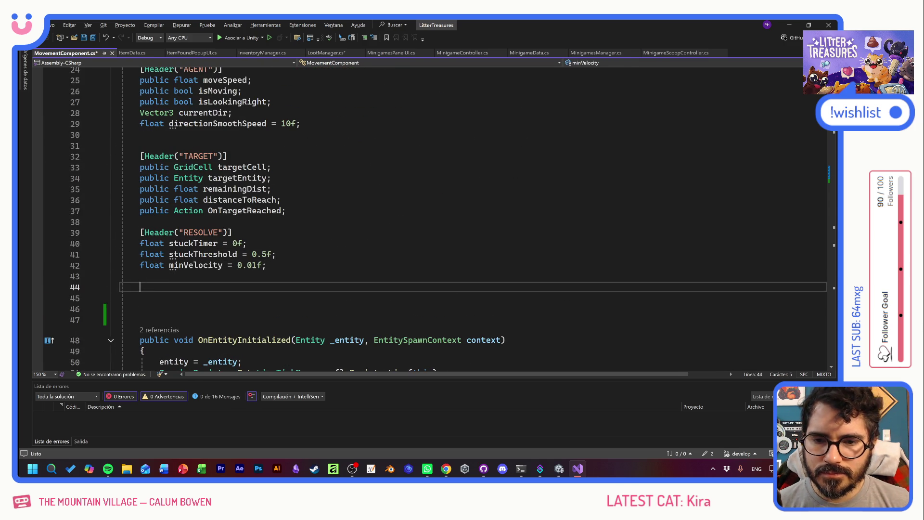
type("bool")
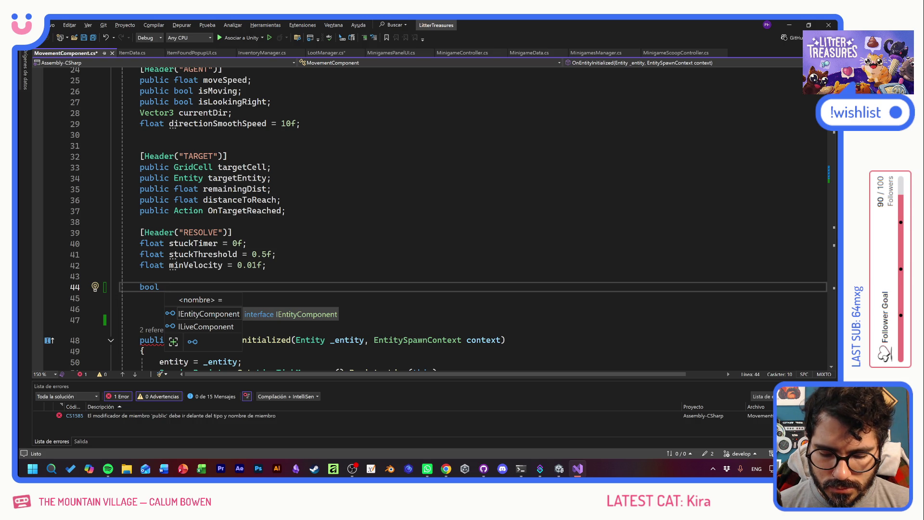
type("fecth")
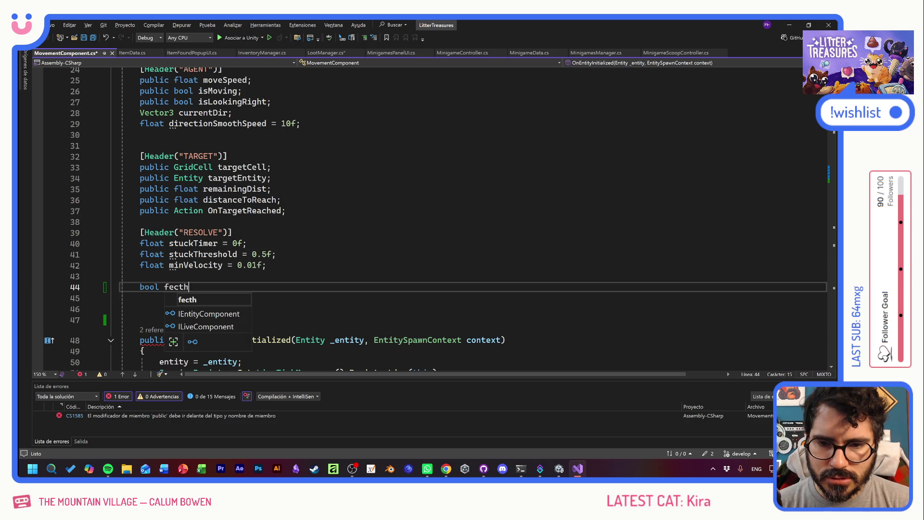
type("ing")
key("BackSpace")
key("BackSpace")
key("BackSpace")
key("BackSpace")
key("BackSpace")
key("BackSpace")
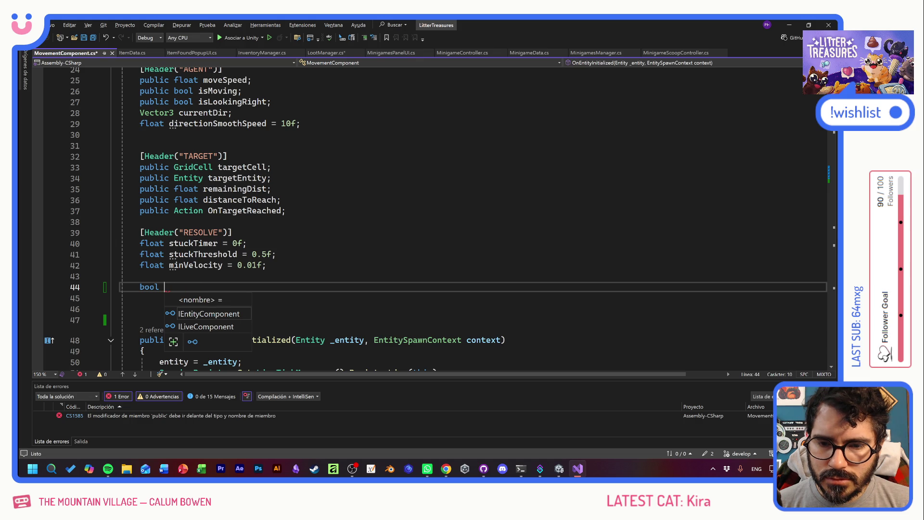
type("re")
key("BackSpace")
key("BackSpace")
type("targetReached")
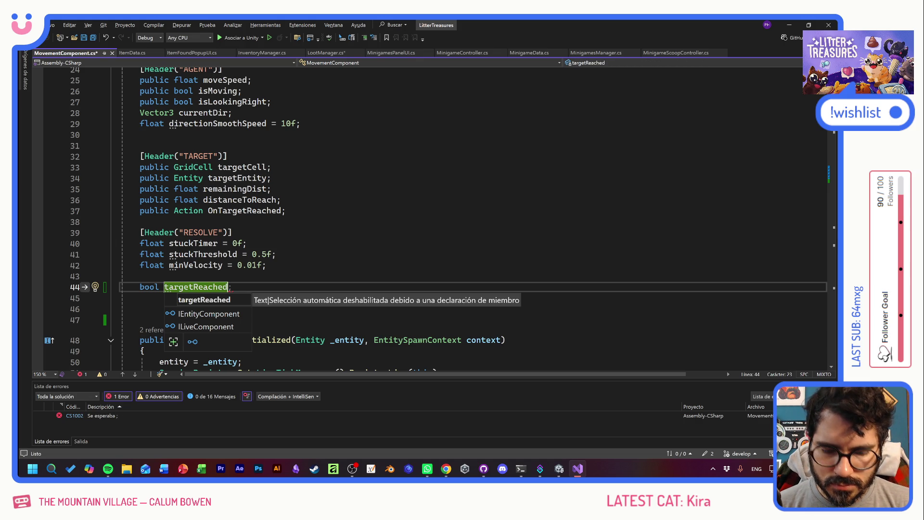
type(";")
key("ctrl+s")
scroll(433, 216, "down", 13)
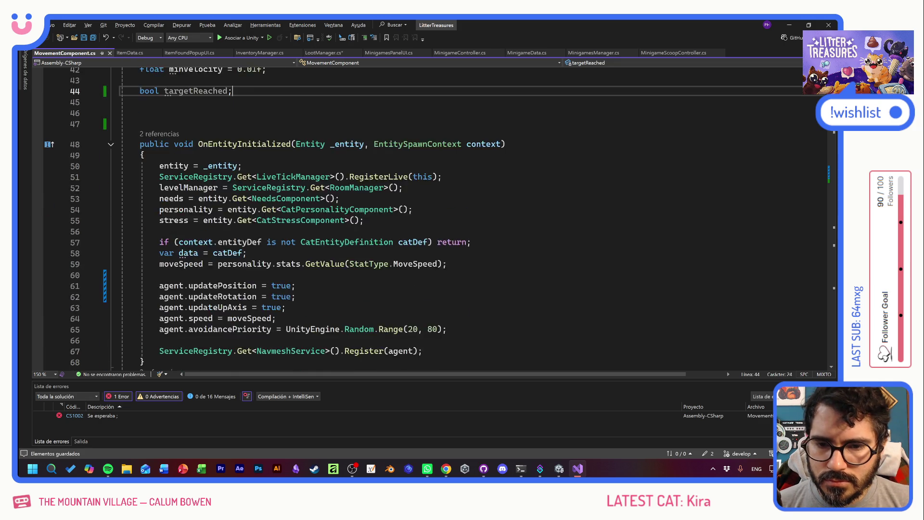
Extend the CheckMoveObjective condition with '&& targetReached==false' and save
scroll(414, 260, "down", 15)
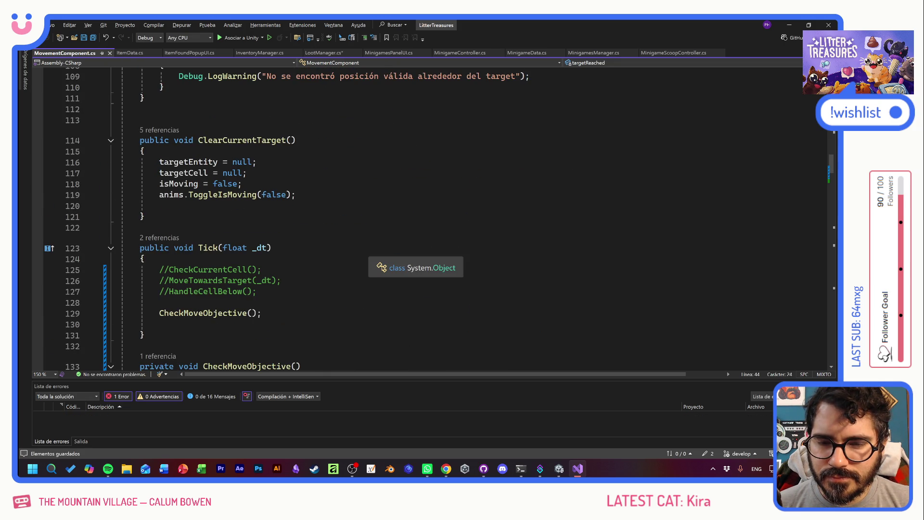
scroll(416, 259, "down", 5)
left_click(272, 225)
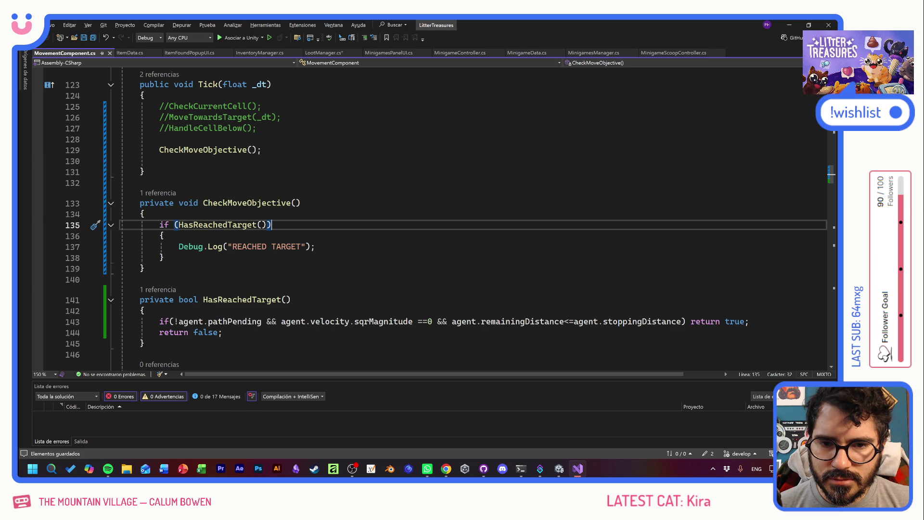
type("&& t")
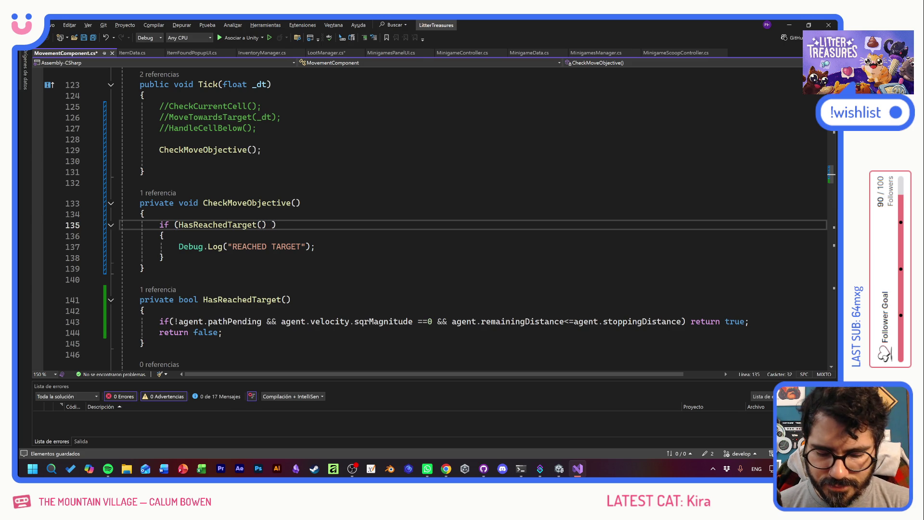
type("argetReached")
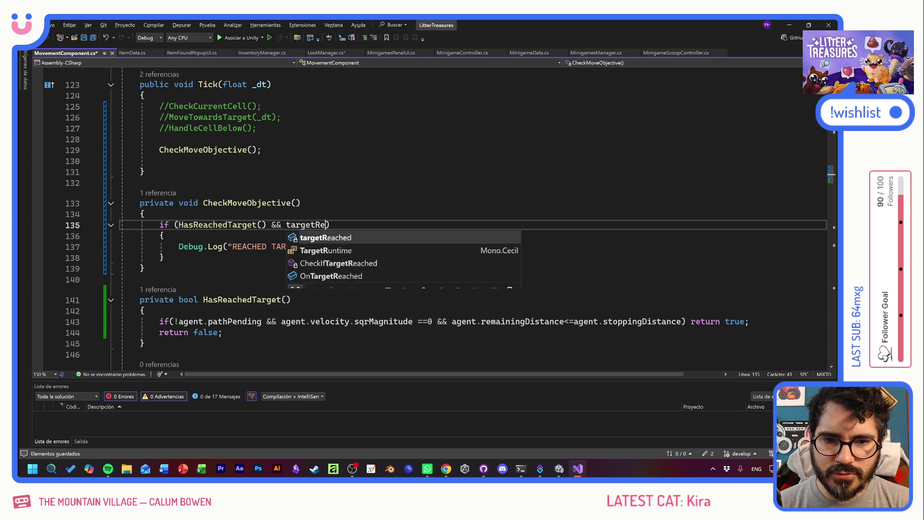
type("==false")
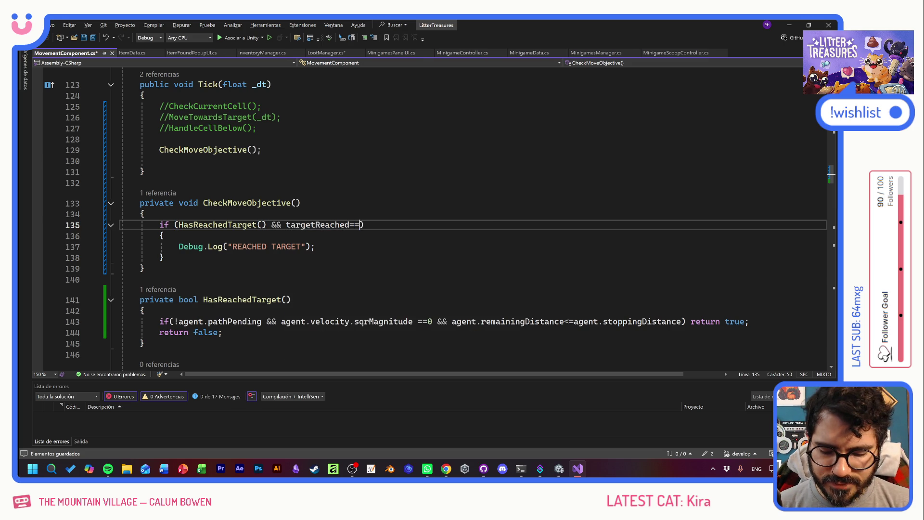
key("ctrl+s")
Paste a copy of the targetReached==false condition onto a new line after the log call
left_click(164, 235)
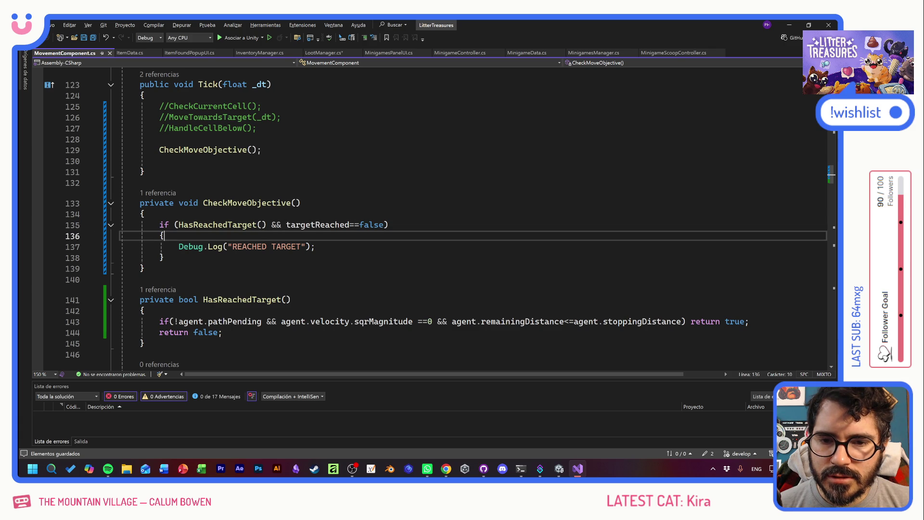
left_click(315, 247)
key("Return")
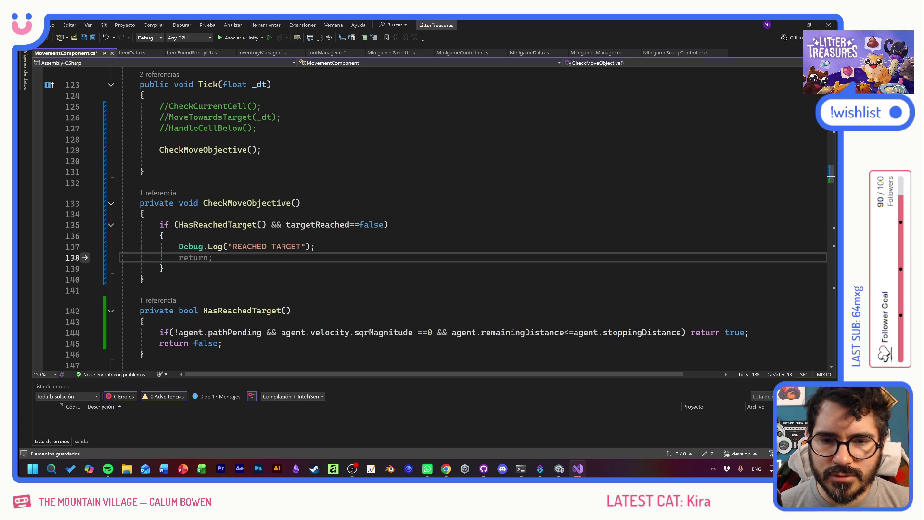
left_click_drag(286, 225, 384, 225)
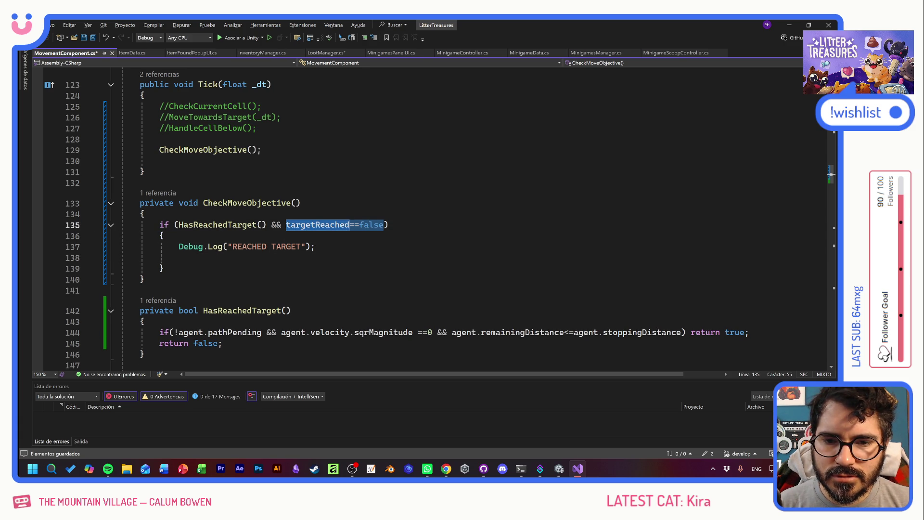
key("ctrl+c")
left_click(179, 257)
key("ctrl+v")
Turn the pasted line into the assignment 'targetReached = true;' and review it
key("ctrl+shift+Left")
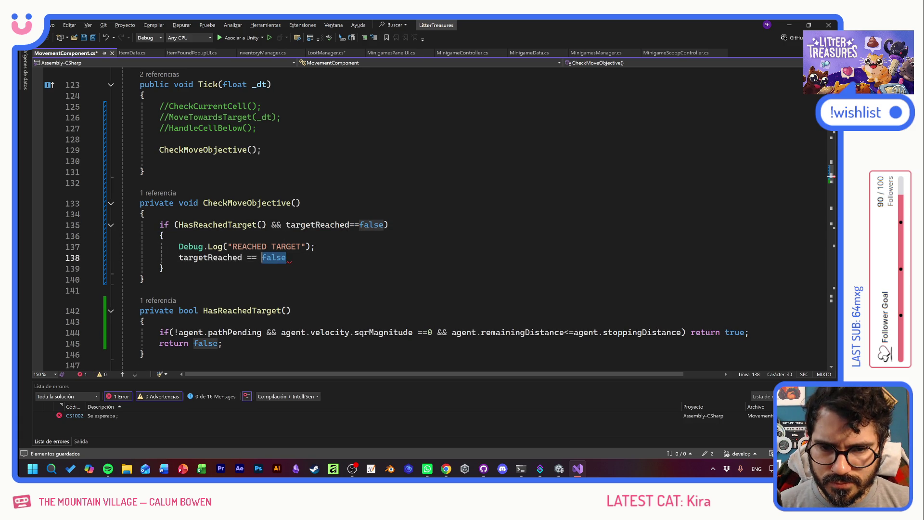
type("true;")
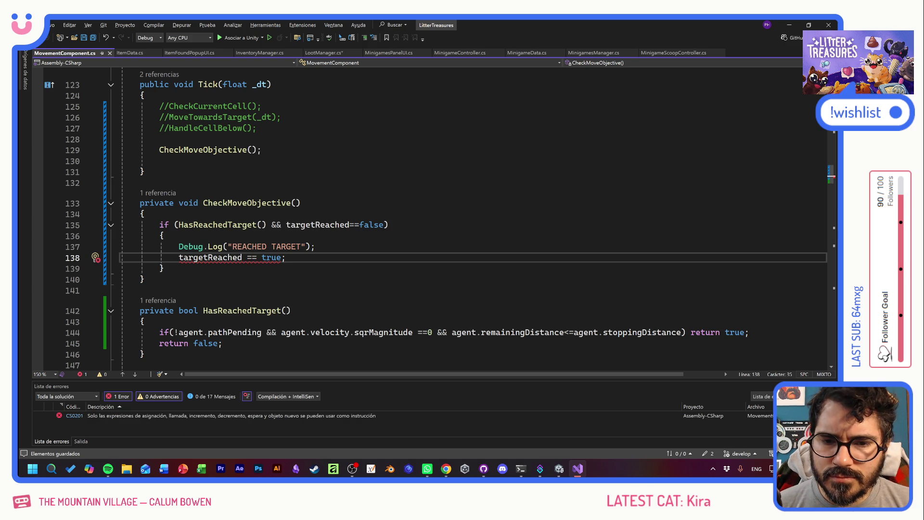
left_click(254, 257)
key("BackSpace")
key("End")
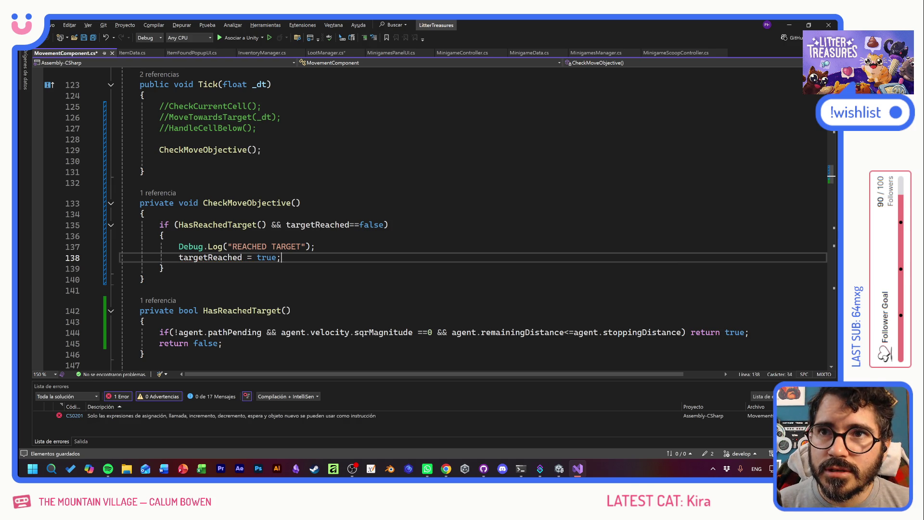
left_click_drag(282, 258, 180, 261)
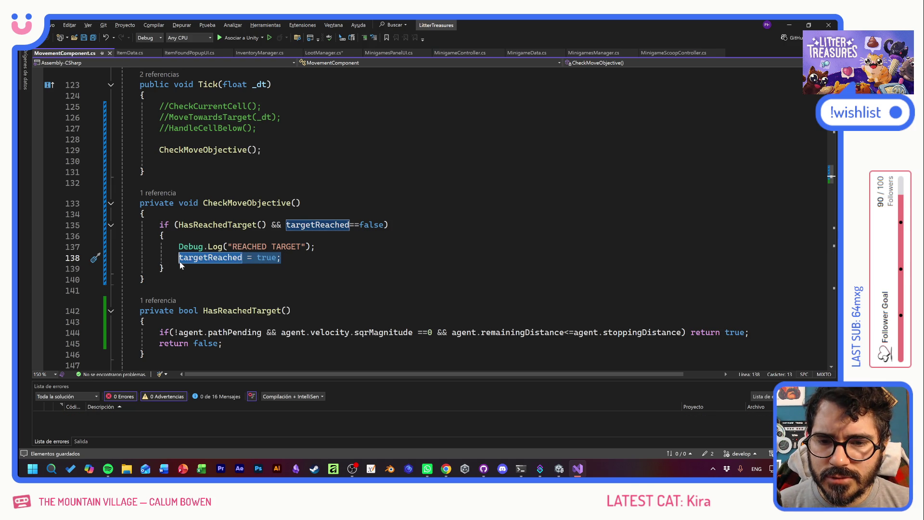
left_click(235, 279)
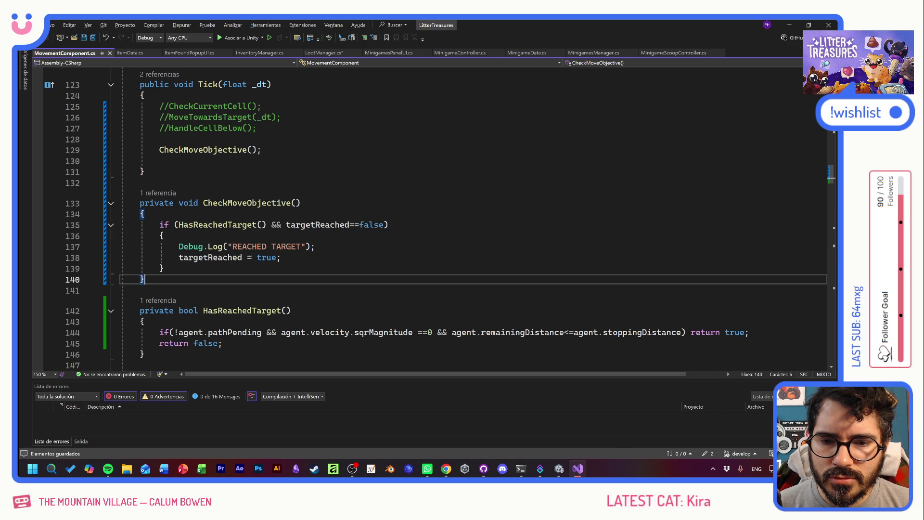
left_click_drag(281, 258, 179, 258)
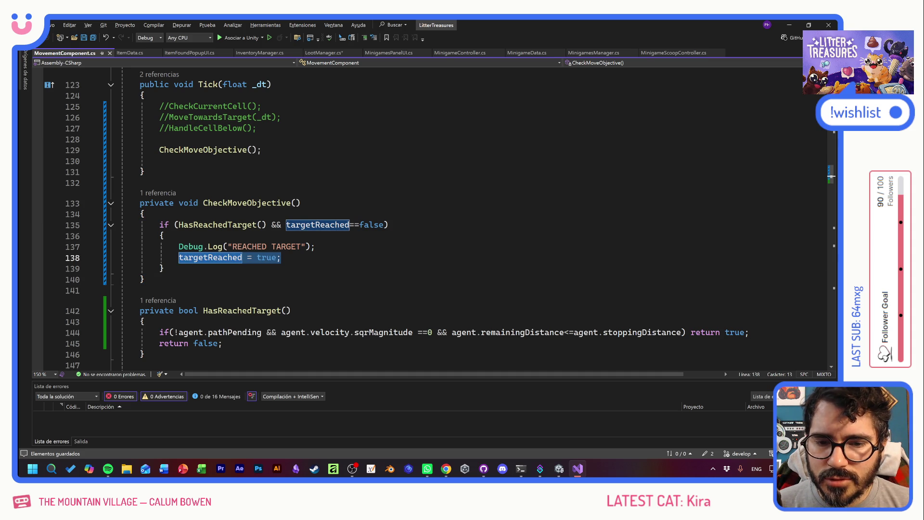
scroll(183, 259, "up", 10)
scroll(183, 258, "up", 4)
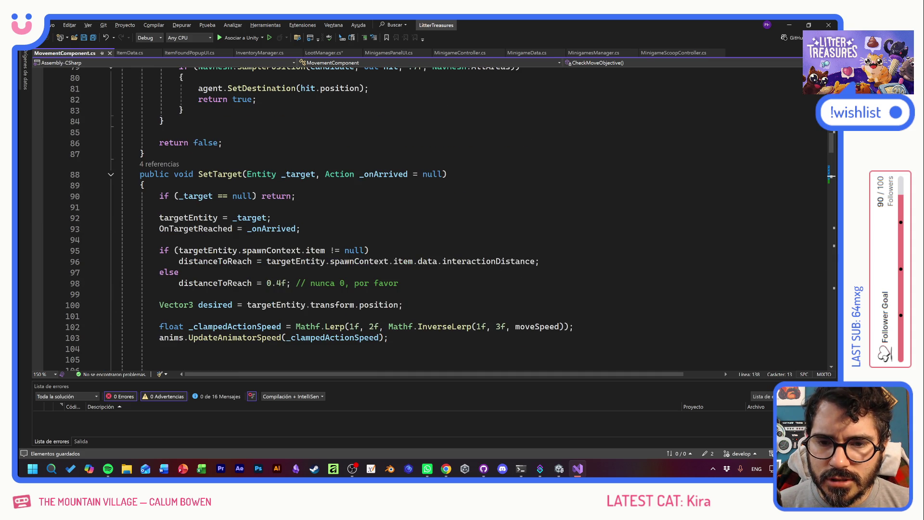
scroll(269, 208, "down", 3)
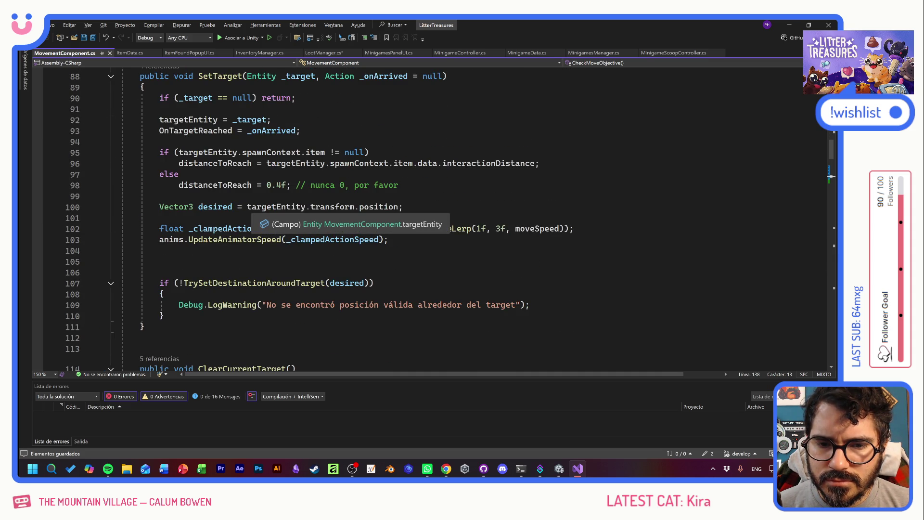
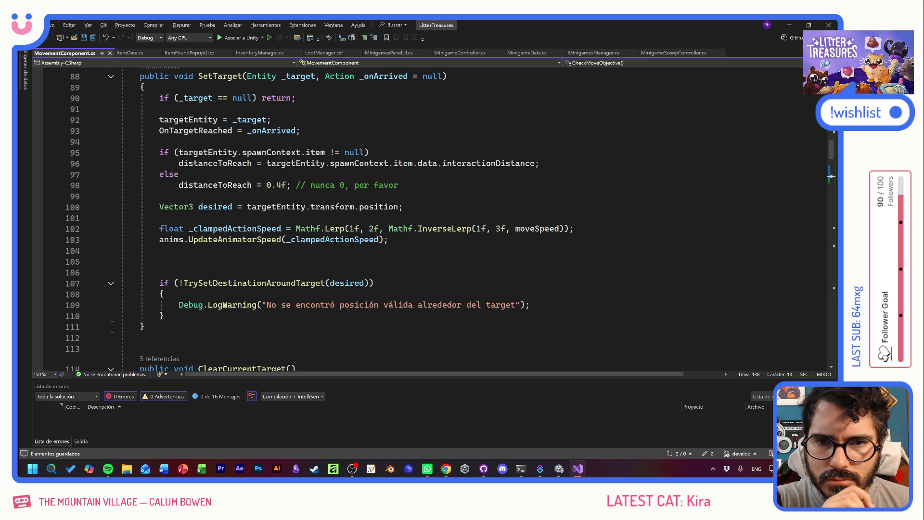
Scroll up and preview the callers of SetTarget through its CodeLens references
scroll(317, 219, "up", 1)
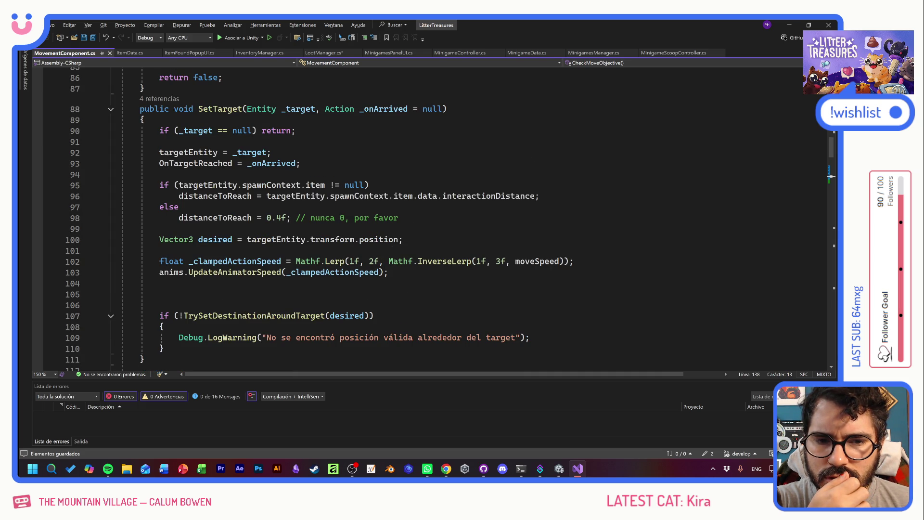
scroll(317, 219, "up", 1)
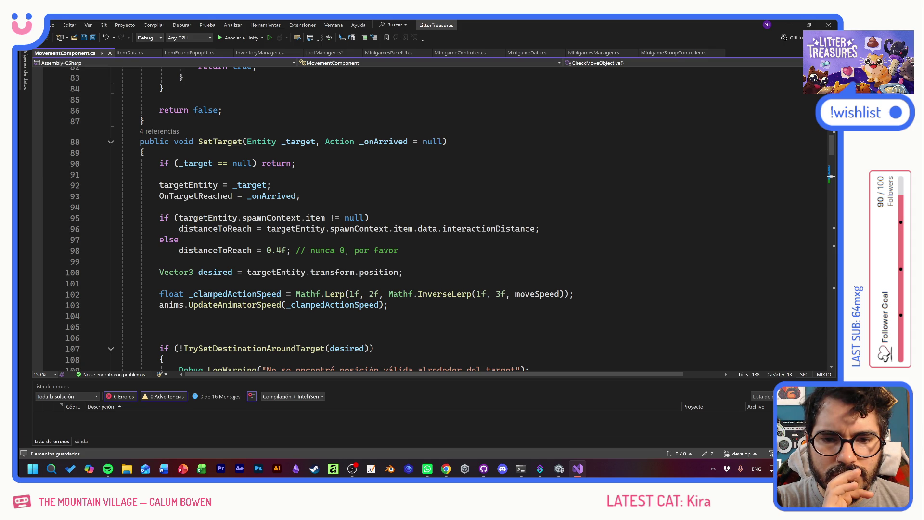
left_click(160, 132)
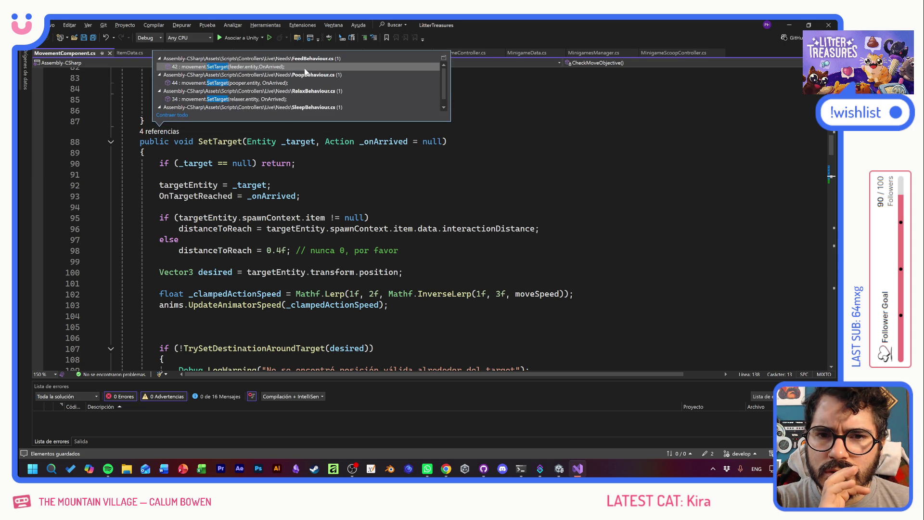
mouse_move(304, 71)
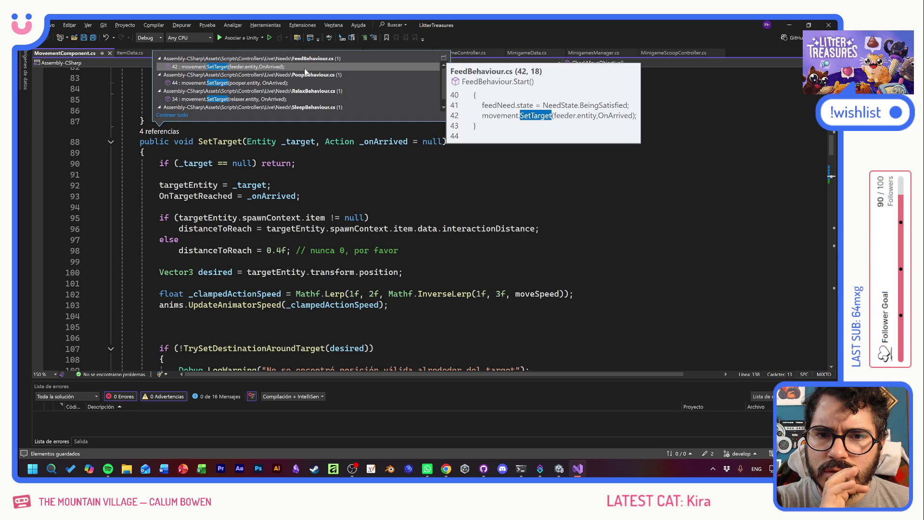
mouse_move(295, 99)
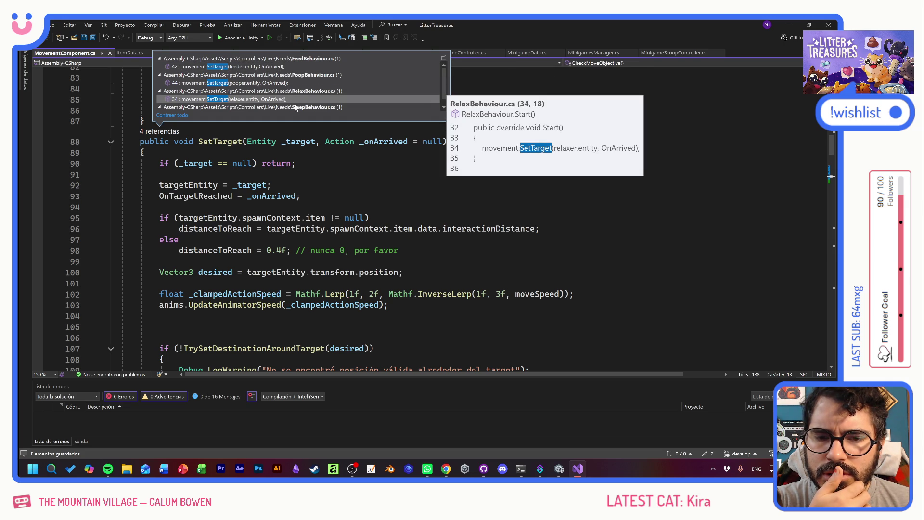
Select the OnTargetReached field on line 93 and search the current project for it
left_click(298, 187)
double_click(193, 198)
key("ctrl+f")
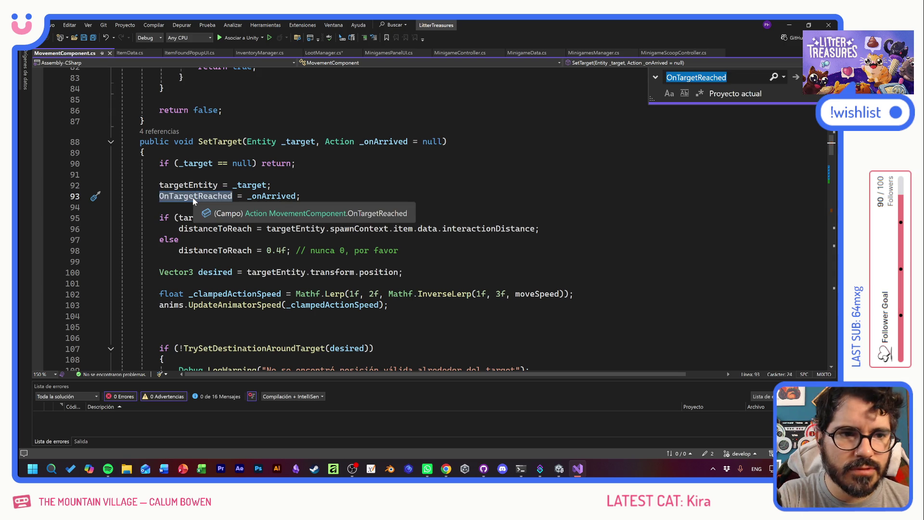
Jump to the next OnTargetReached match and go to the CheckIfTargetReached declaration
key("Return")
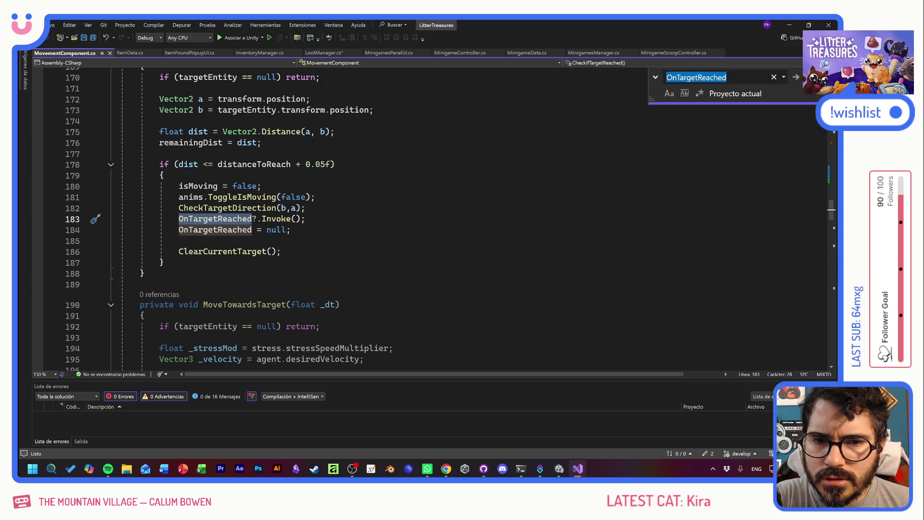
scroll(217, 219, "up", 3)
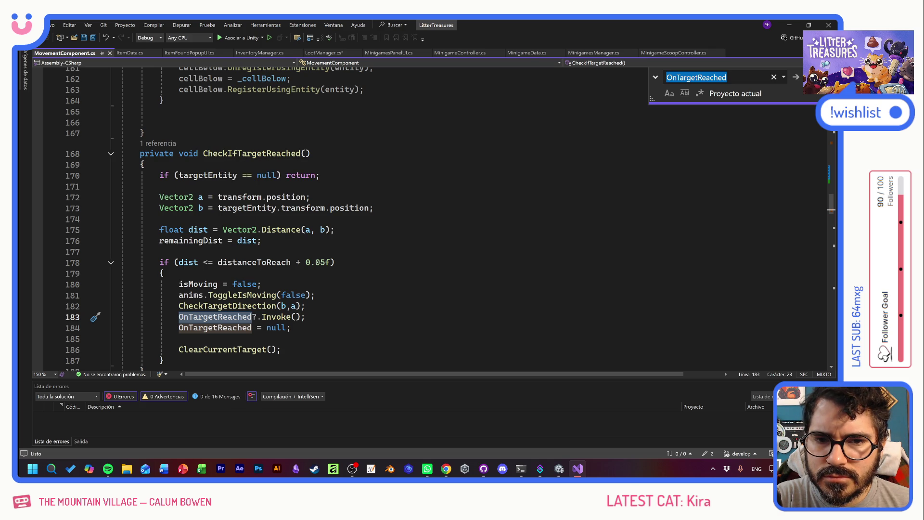
left_click(311, 154)
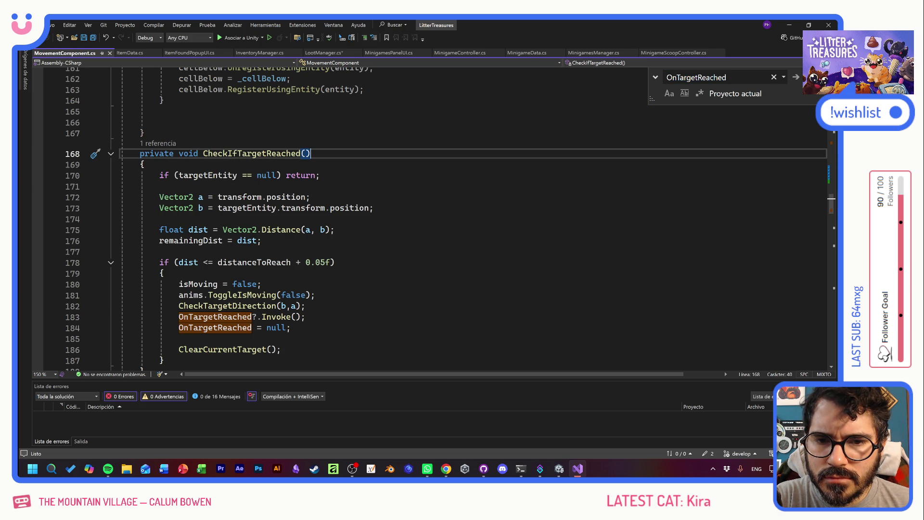
key("ctrl+shift+Left")
key("ctrl+shift+Left")
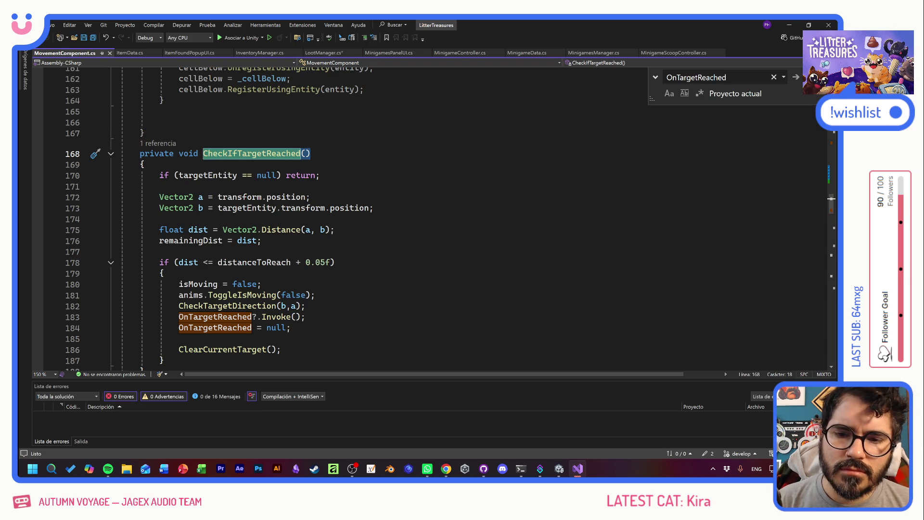
Jump to the CheckIfTargetReached call on line 244 and scroll up to Tick()
scroll(385, 216, "up", 4)
left_click(158, 274)
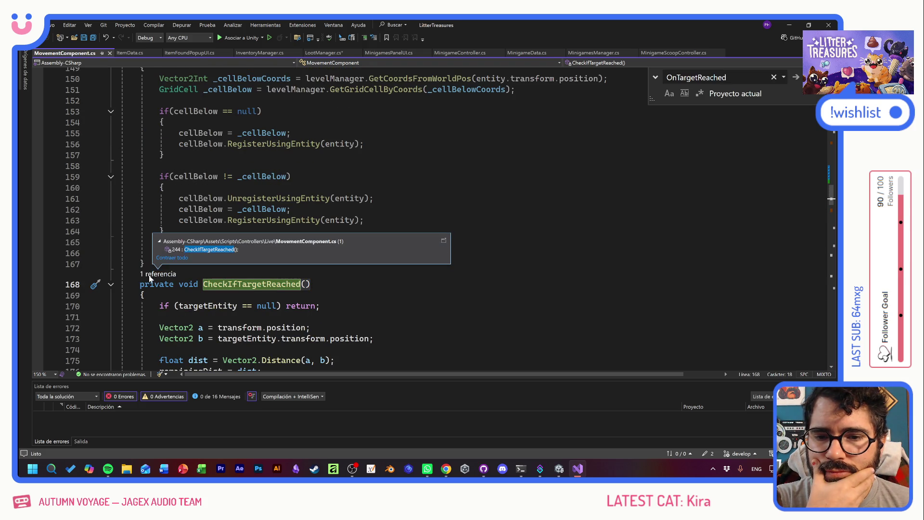
double_click(192, 248)
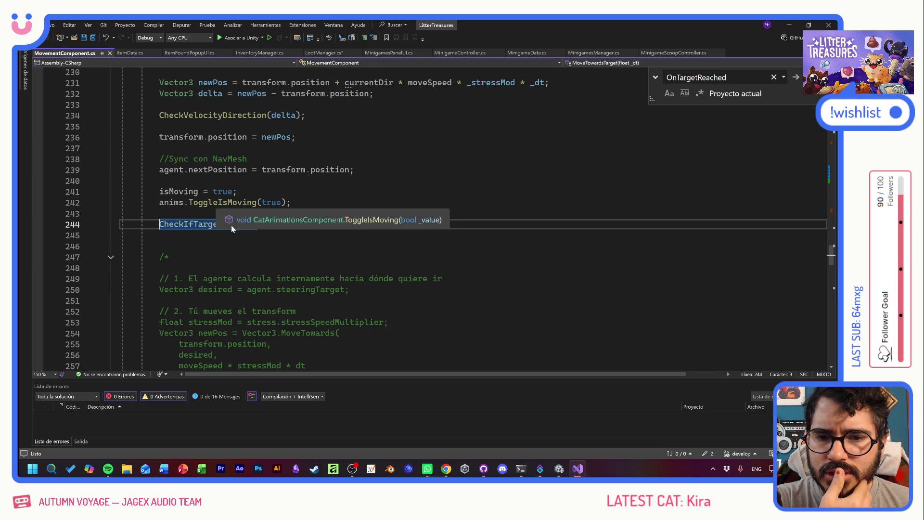
scroll(385, 217, "up", 18)
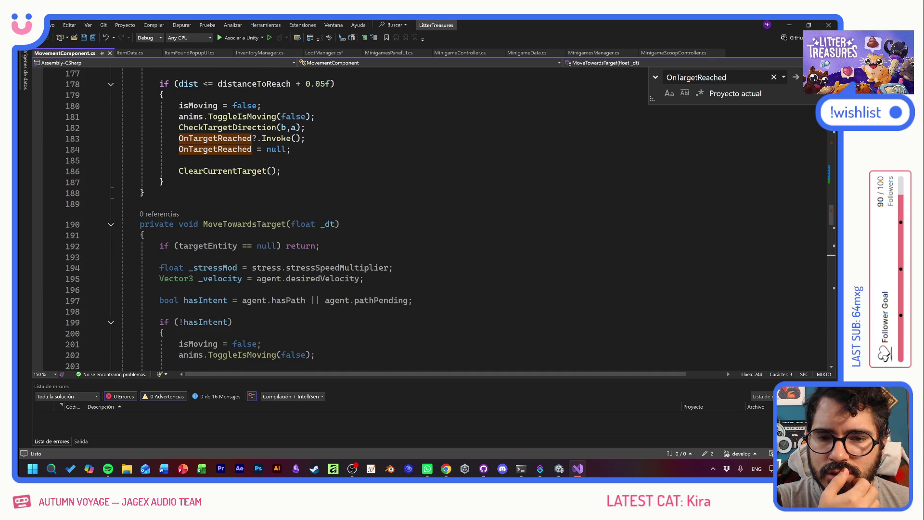
scroll(385, 216, "up", 5)
scroll(385, 216, "up", 13)
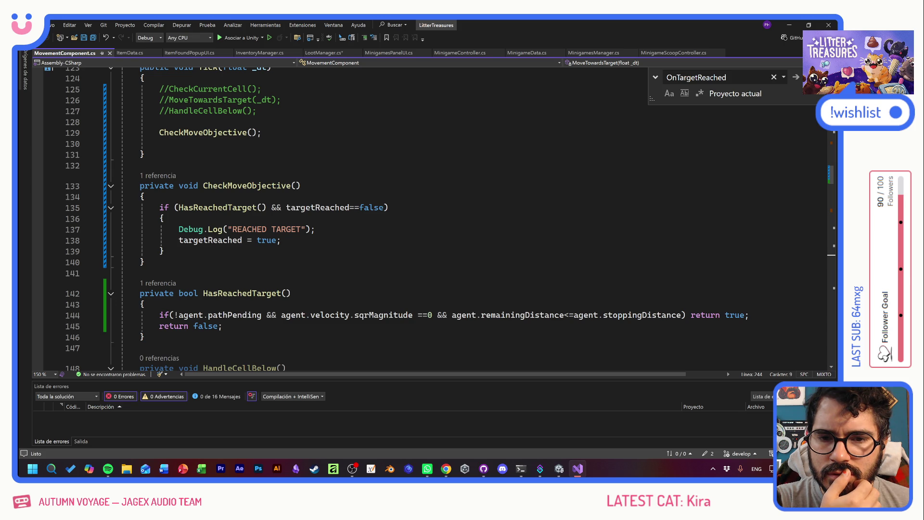
scroll(385, 217, "up", 3)
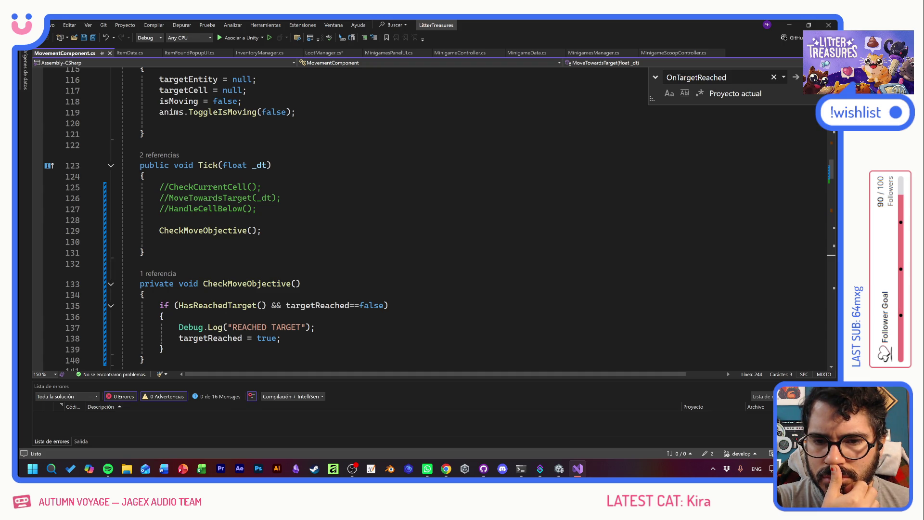
scroll(337, 217, "down", 2)
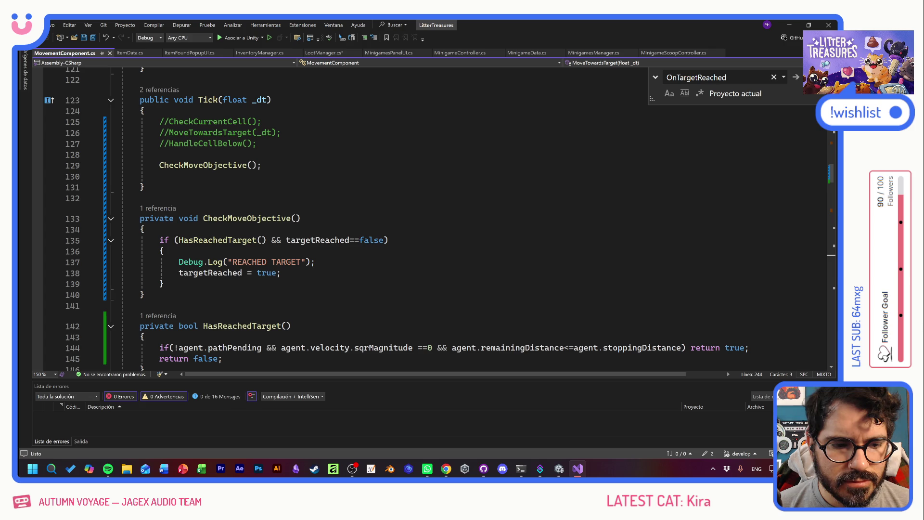
Rename the HasReachedTarget method to HasReachedTargetPosition
left_click(284, 326)
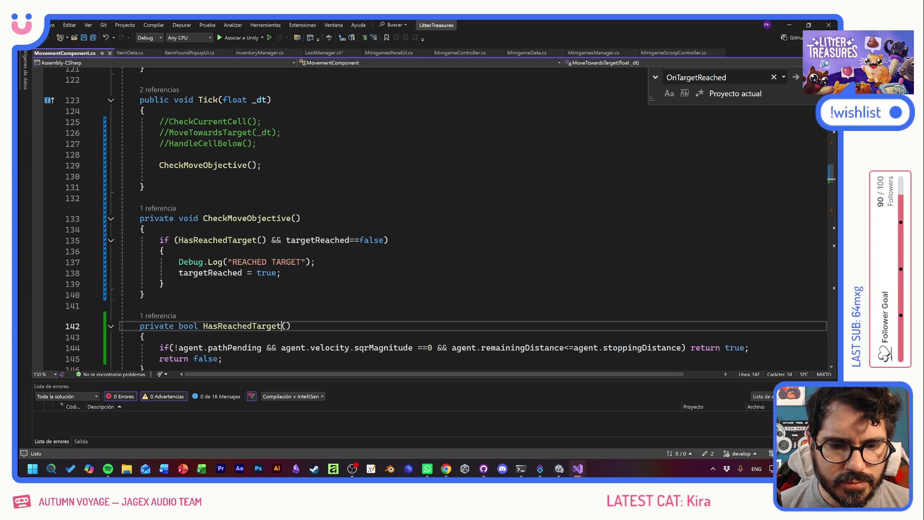
right_click(265, 327)
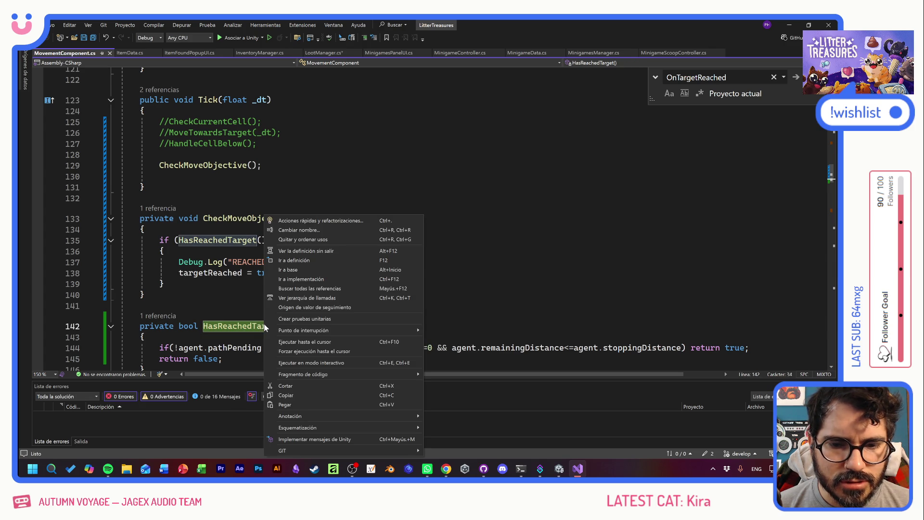
left_click(303, 230)
type("Position")
key("Return")
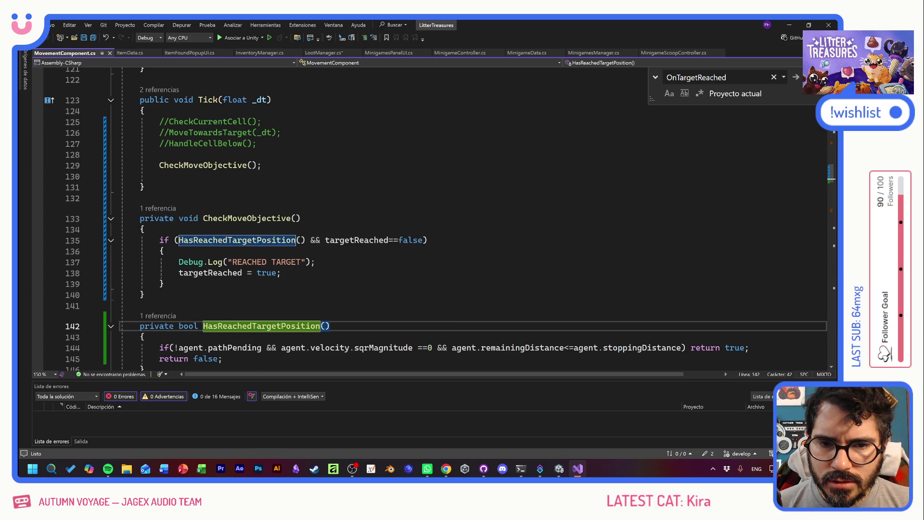
Add a CheckIfTargetReached() line after CheckMoveObjective, then undo the insertion
left_click_drag(422, 239, 326, 240)
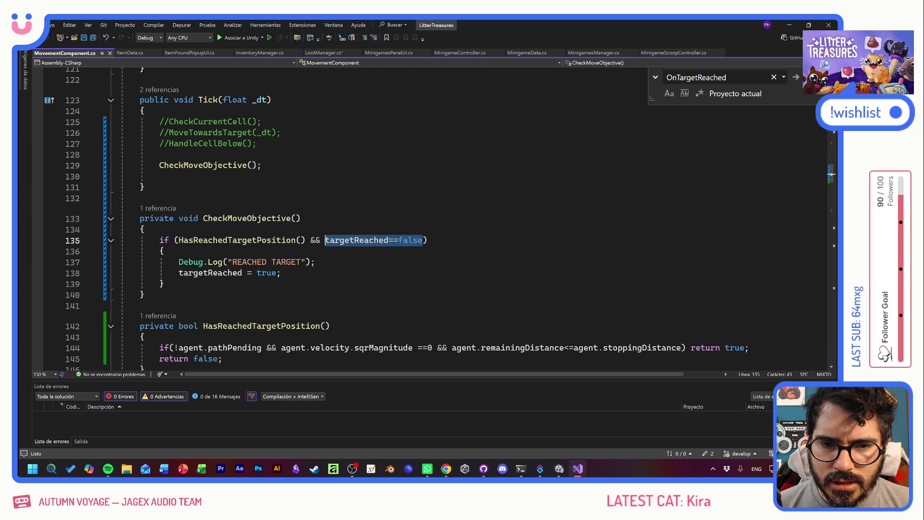
left_click(144, 295)
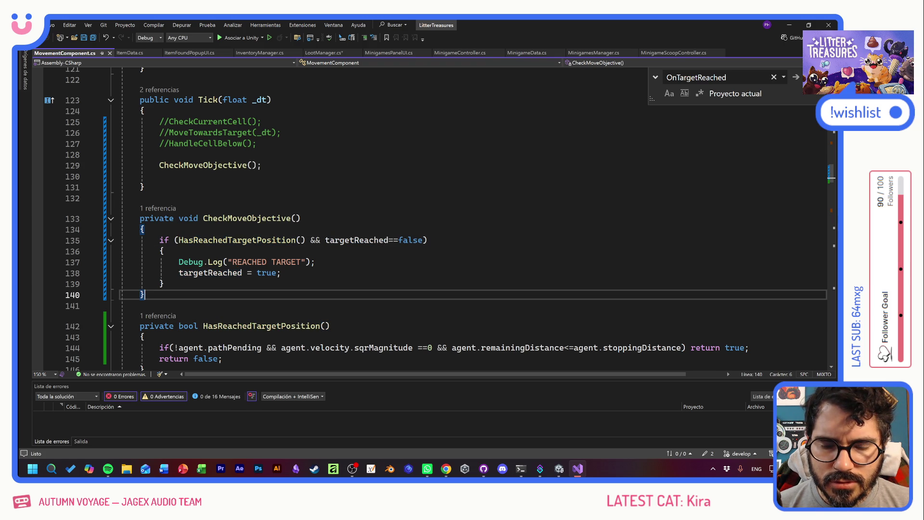
key("Return")
key("Return")
type("CheckIfTargetReached()")
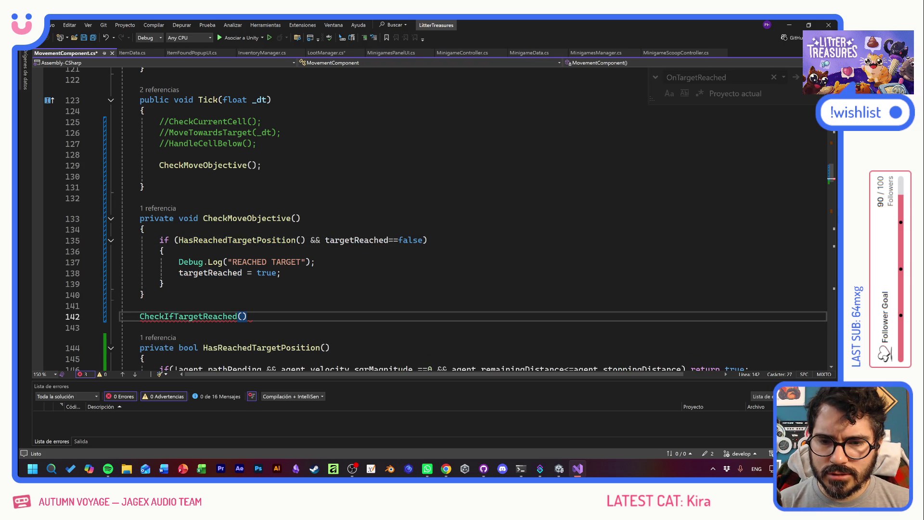
key("ctrl+z")
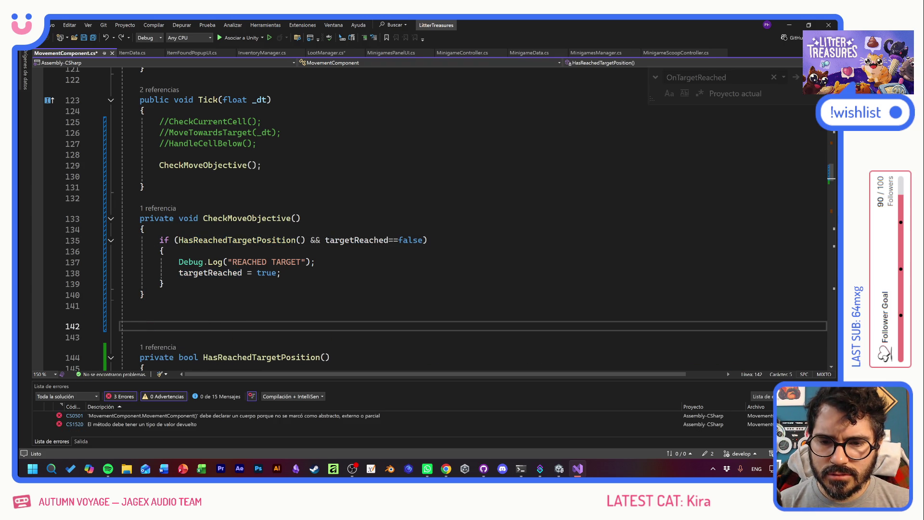
key("ctrl+f")
scroll(288, 270, "down", 15)
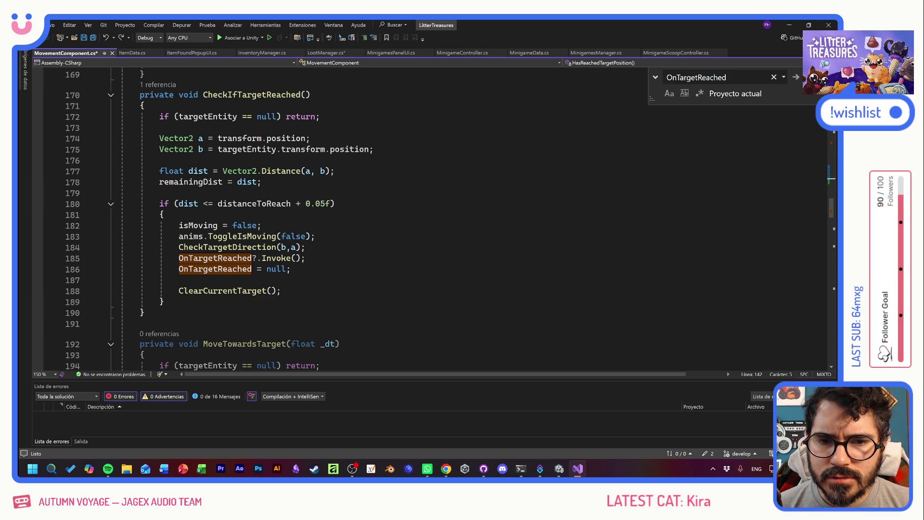
Save MovementComponent.cs and return to the targetReached assignment inside CheckMoveObjective
left_click_drag(311, 94, 203, 95)
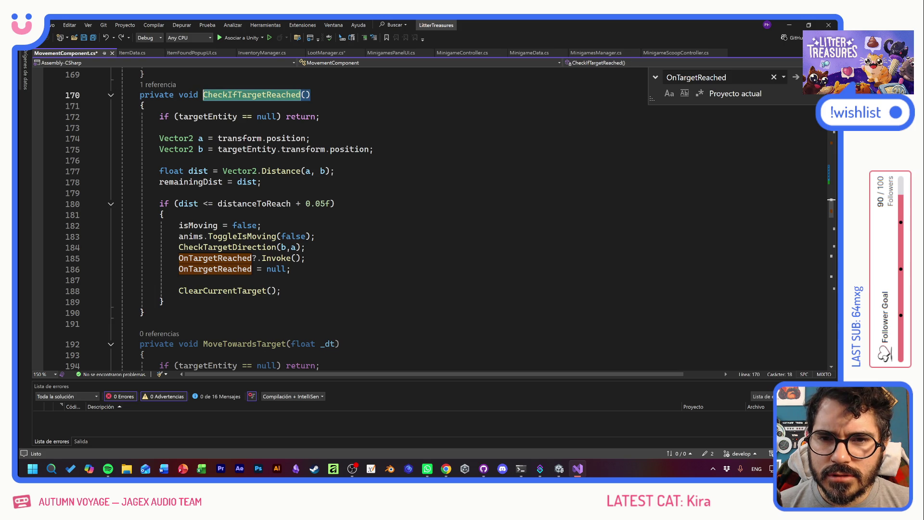
key("ctrl+s")
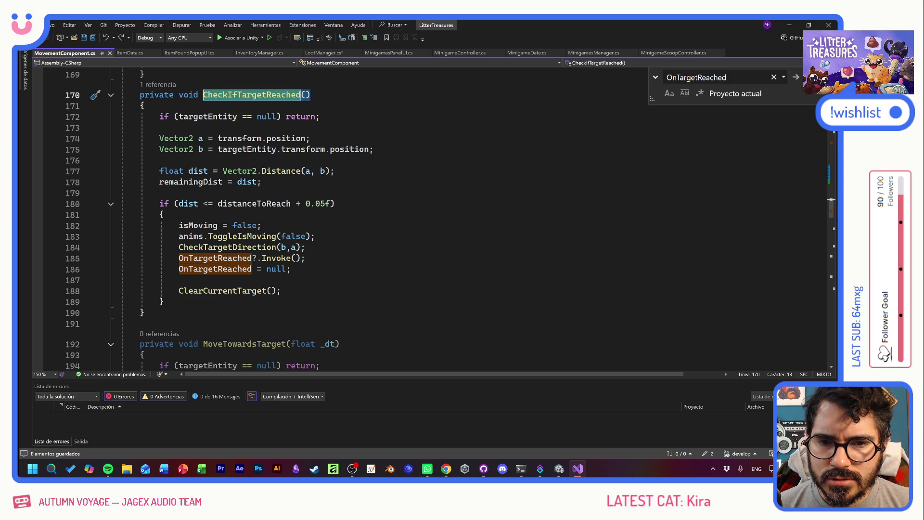
scroll(219, 219, "up", 1)
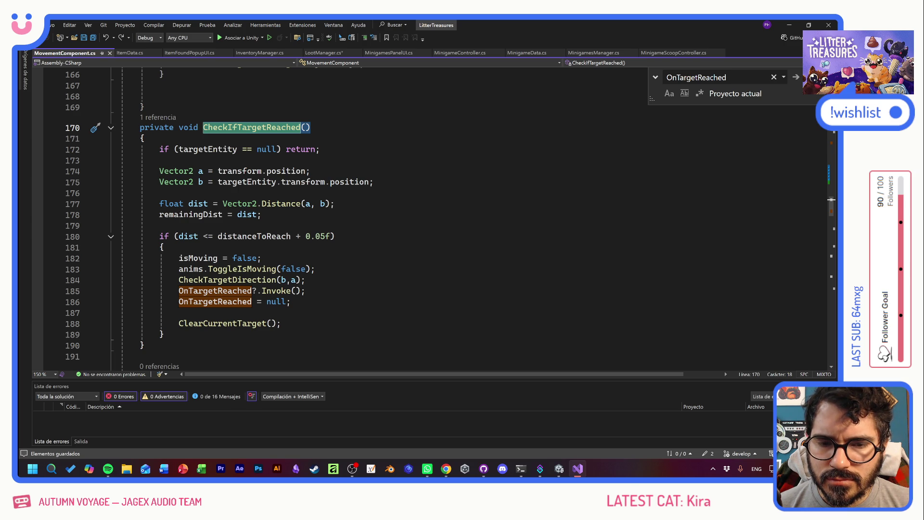
scroll(219, 219, "up", 2)
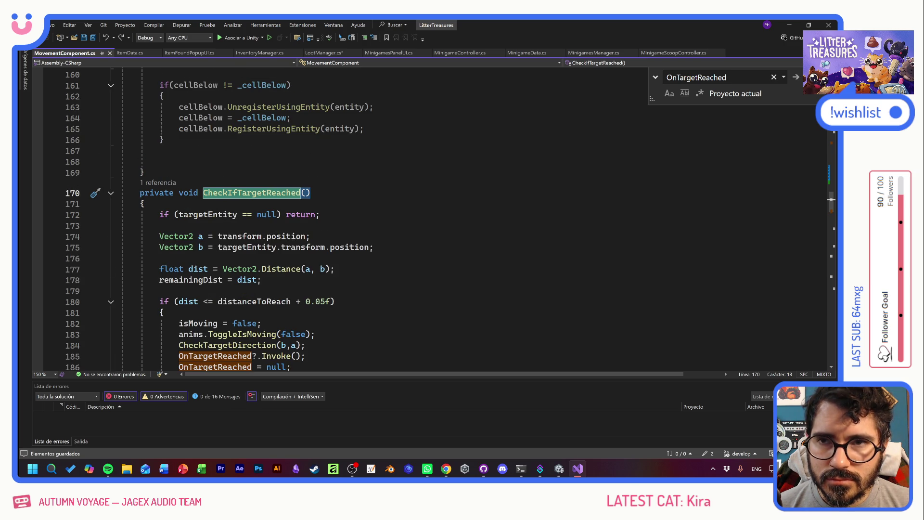
scroll(219, 219, "up", 7)
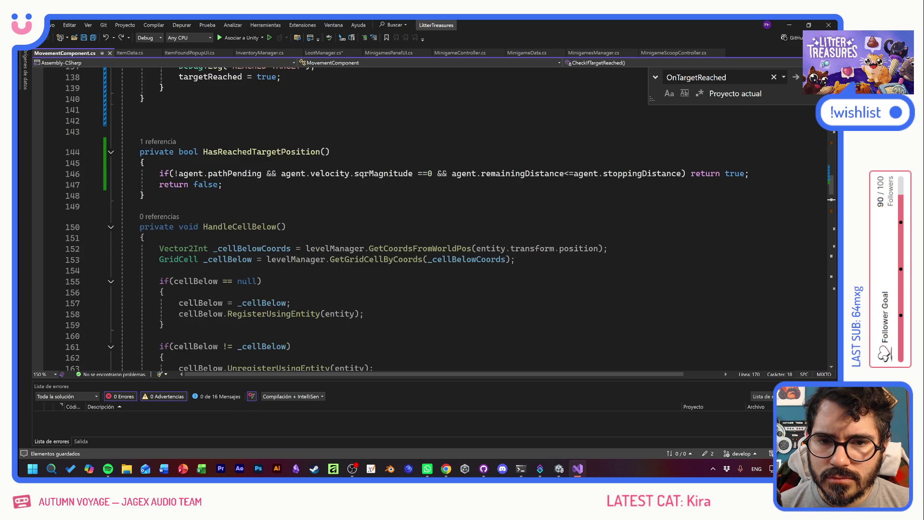
scroll(433, 216, "up", 4)
scroll(395, 219, "up", 3)
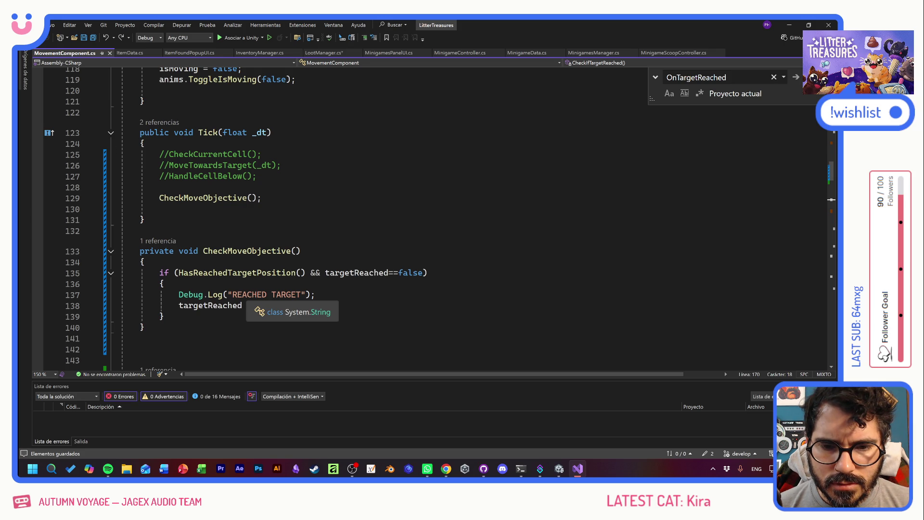
left_click(270, 294)
type("= true;")
Add CheckIfTargetReached(); after targetReached = true; and save the script
left_click(281, 305)
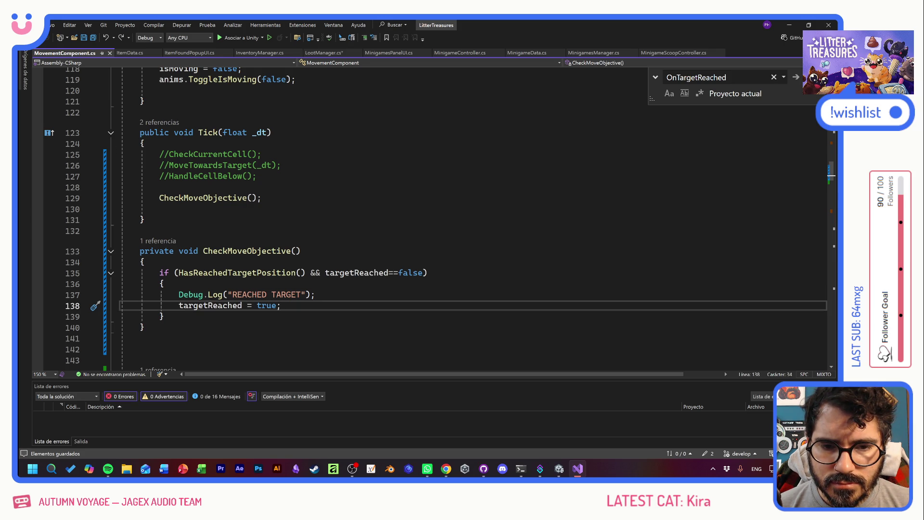
key("Return")
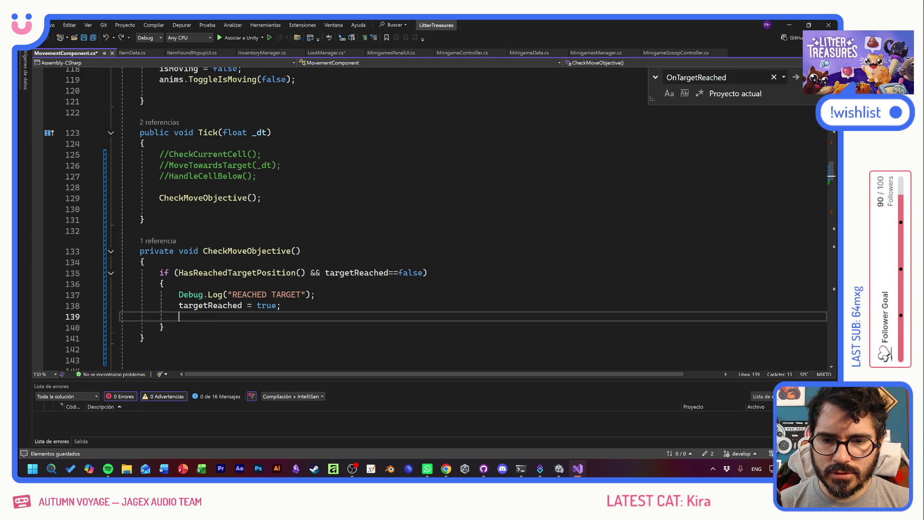
type("CheckIfTargetReached();")
key("ctrl+s")
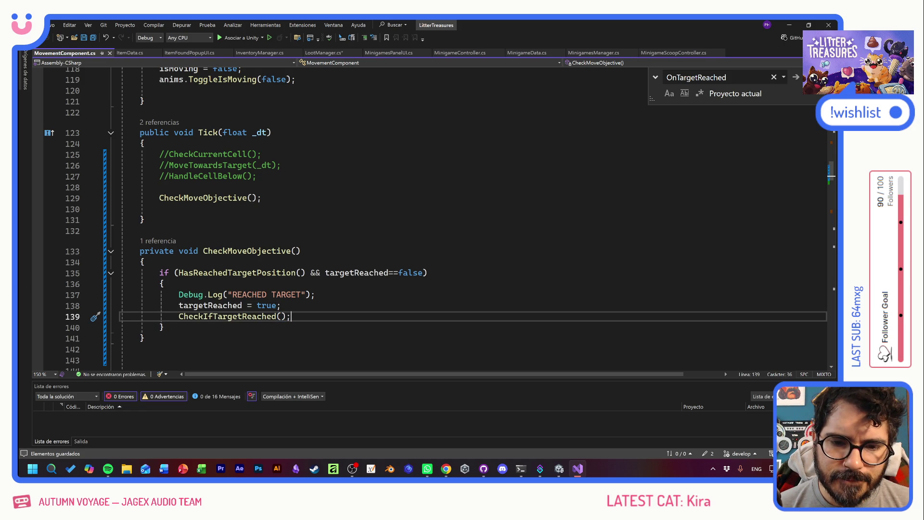
Add targetReached = false; to SetTarget after the OnTargetReached assignment
key("Up")
key("shift+Home")
key("ctrl+c")
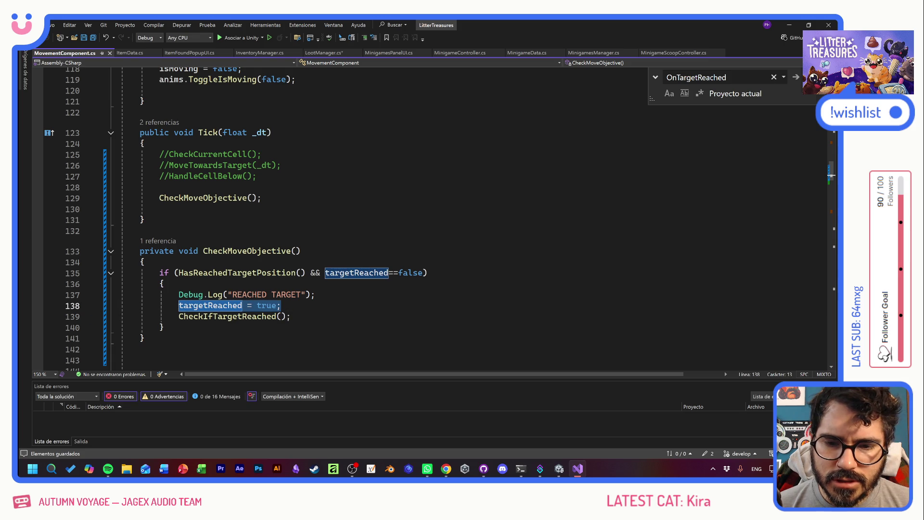
scroll(312, 217, "up", 11)
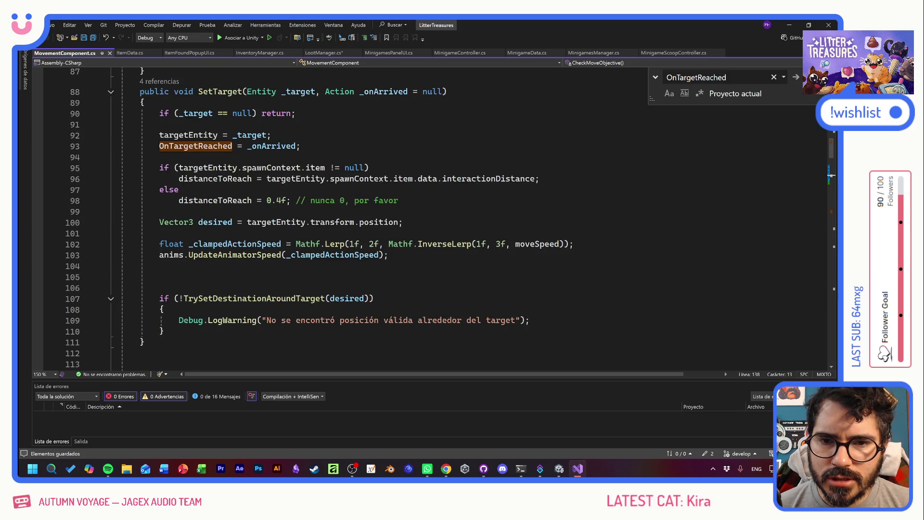
left_click(159, 157)
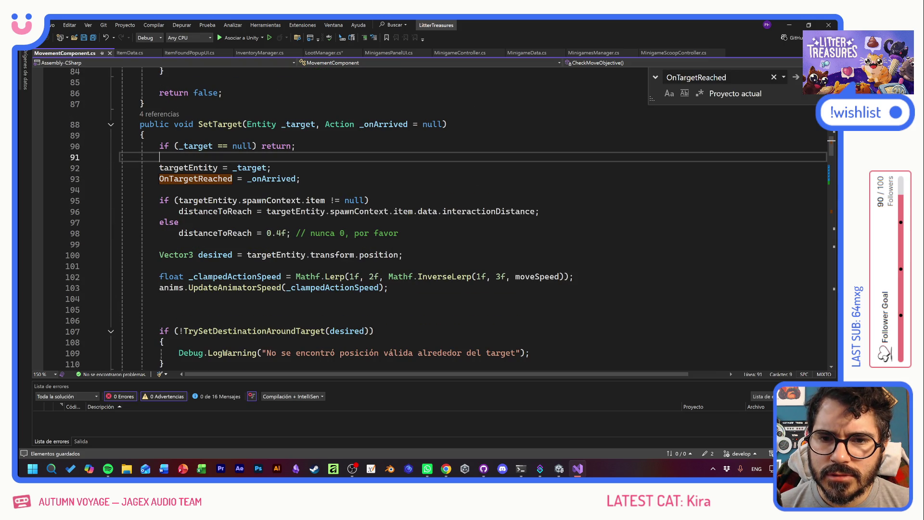
left_click(300, 178)
key("Return")
key("ctrl+v")
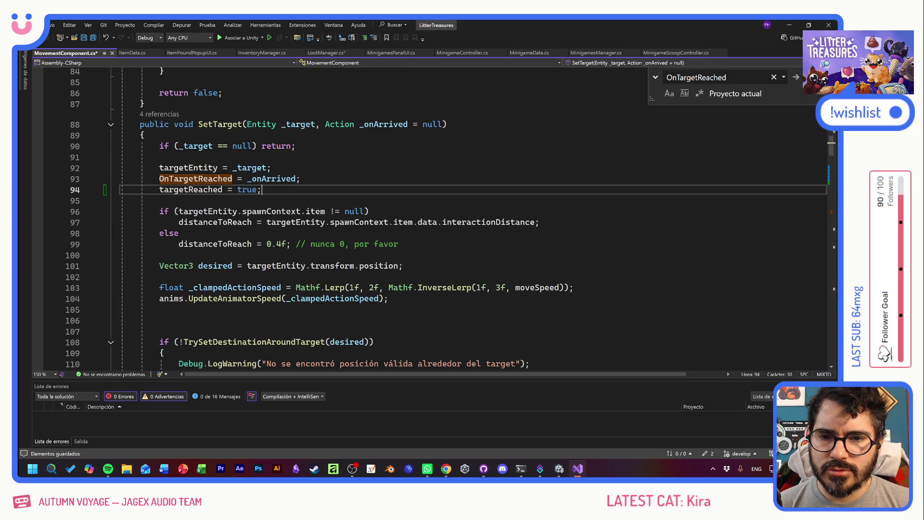
key("Left")
key("ctrl+BackSpace")
type("fa")
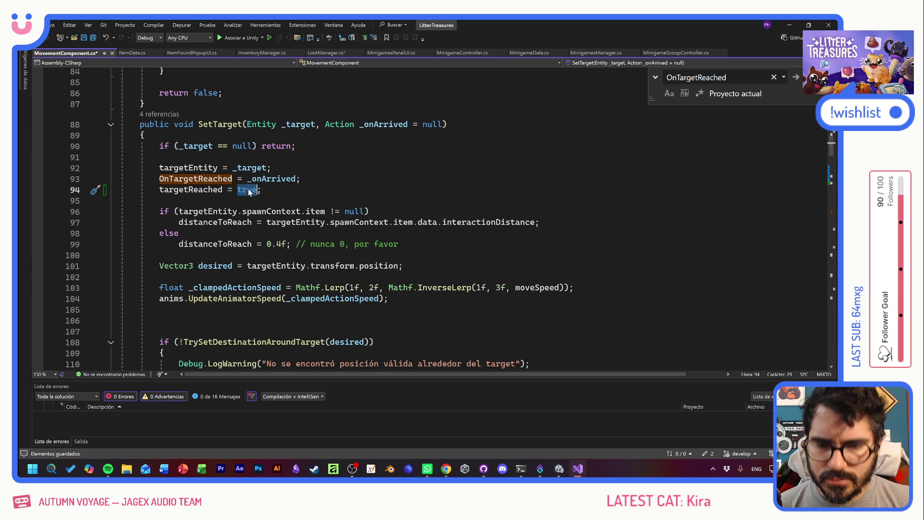
type("lse")
Switch to the Unity editor and start Play mode to test the change
key("alt+Tab")
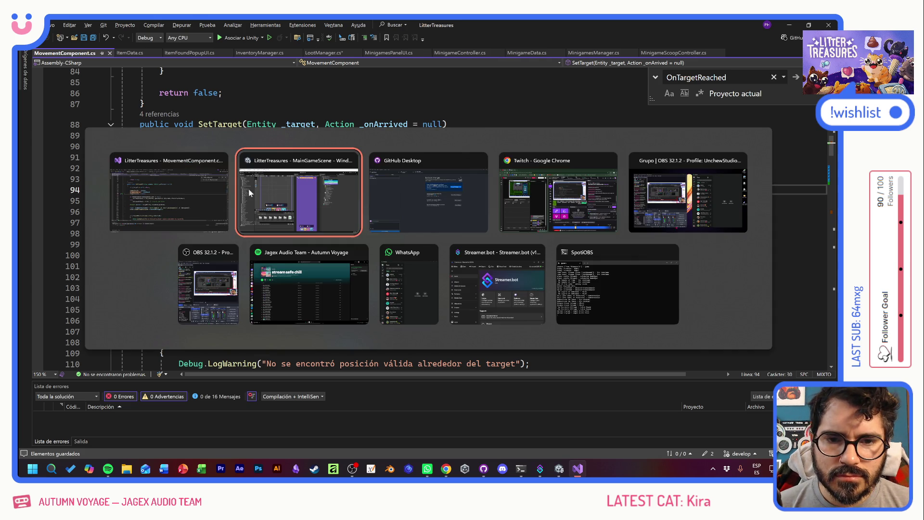
key("alt+shift+Tab")
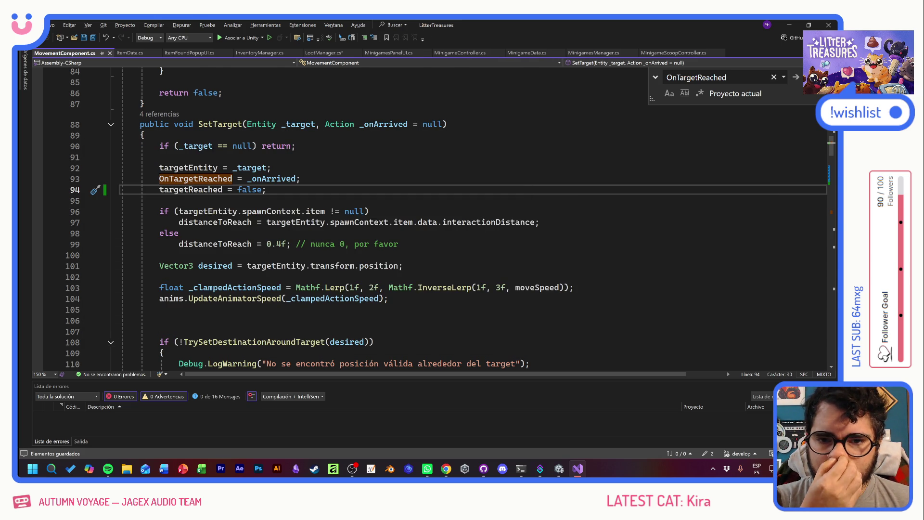
key("alt+Tab")
left_click(445, 43)
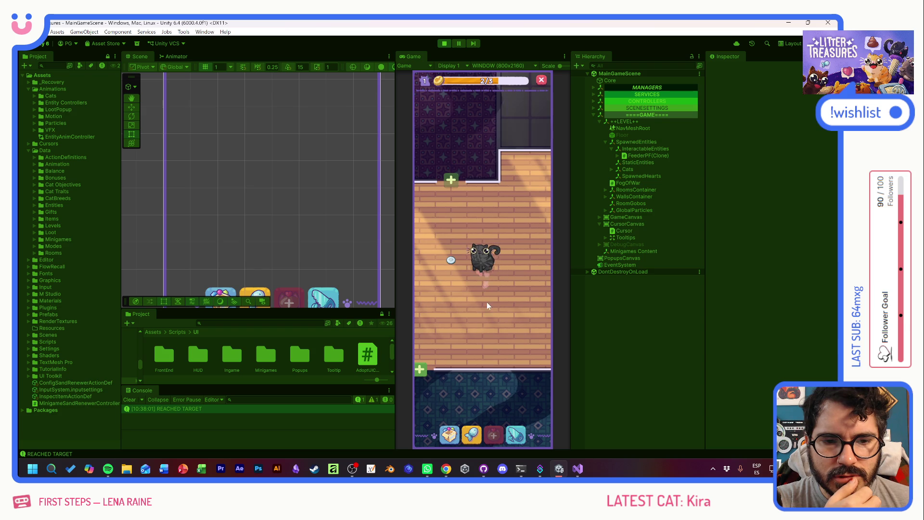
Move the feeder down near the lower wall and pan to the room below
left_click(451, 259)
left_click_drag(440, 237, 423, 356)
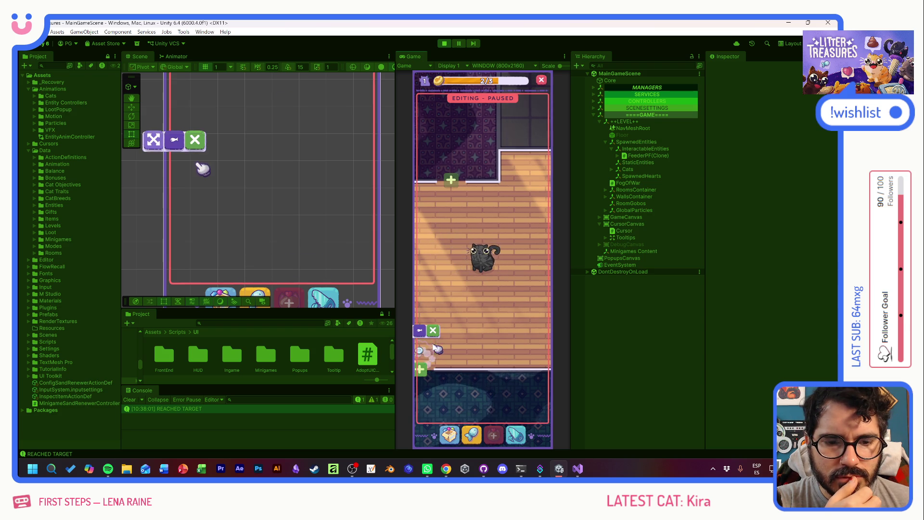
left_click(457, 301)
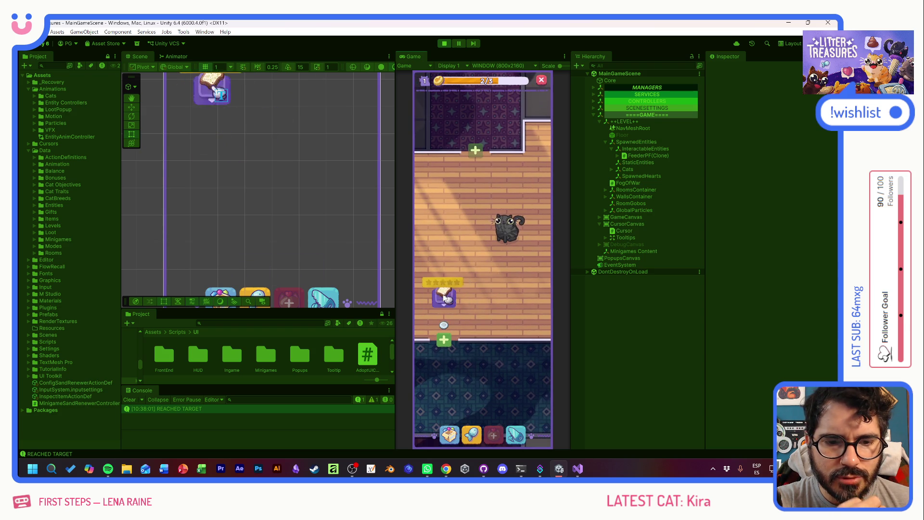
left_click_drag(487, 306, 478, 263)
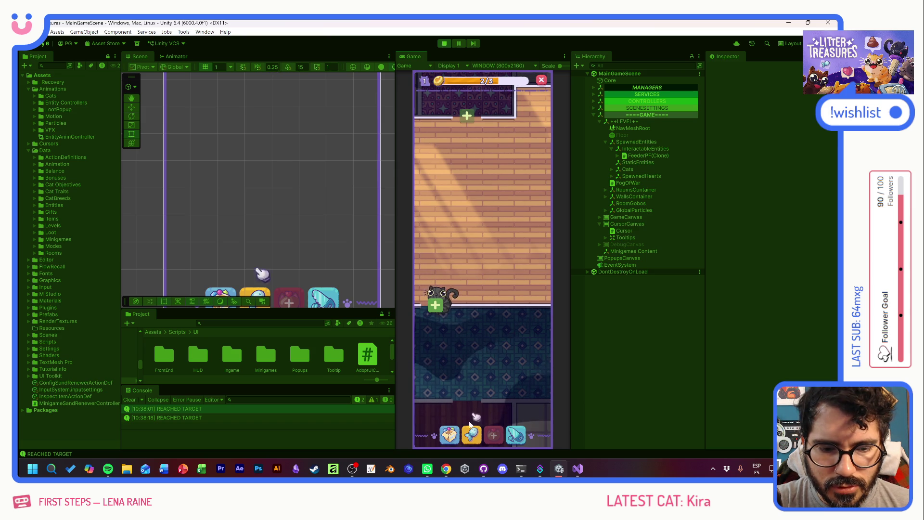
Place the Sand Box from the decoration inventory onto the floor
left_click(450, 434)
left_click(457, 304)
left_click(479, 223)
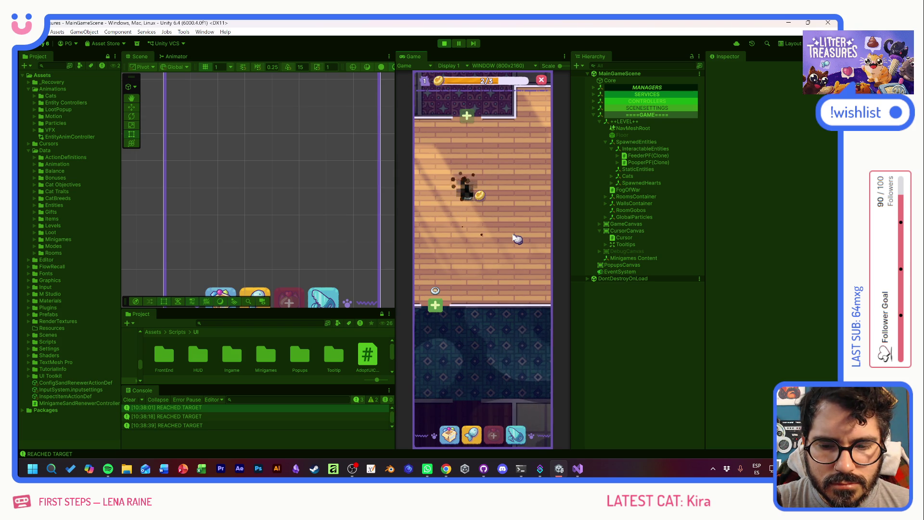
Collect the coin beside the poop and finish the Scoop and Clean minigame
left_click(481, 196)
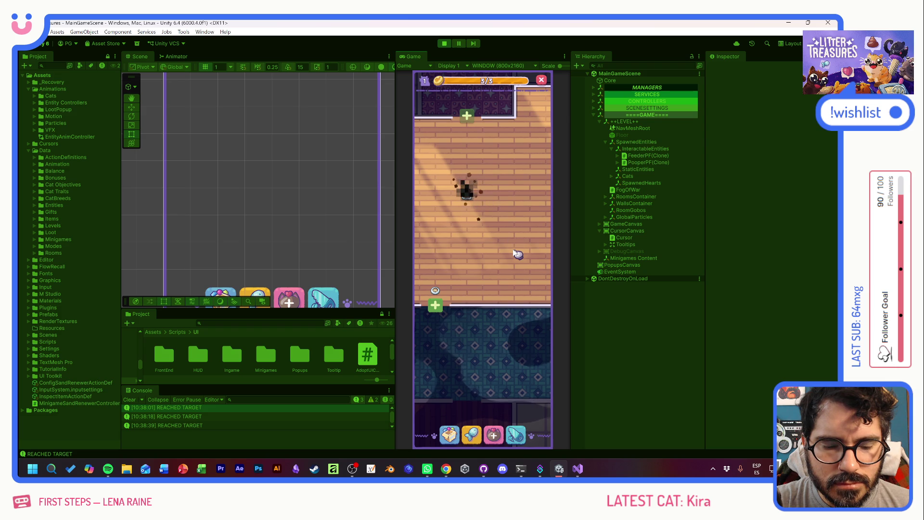
mouse_move(442, 287)
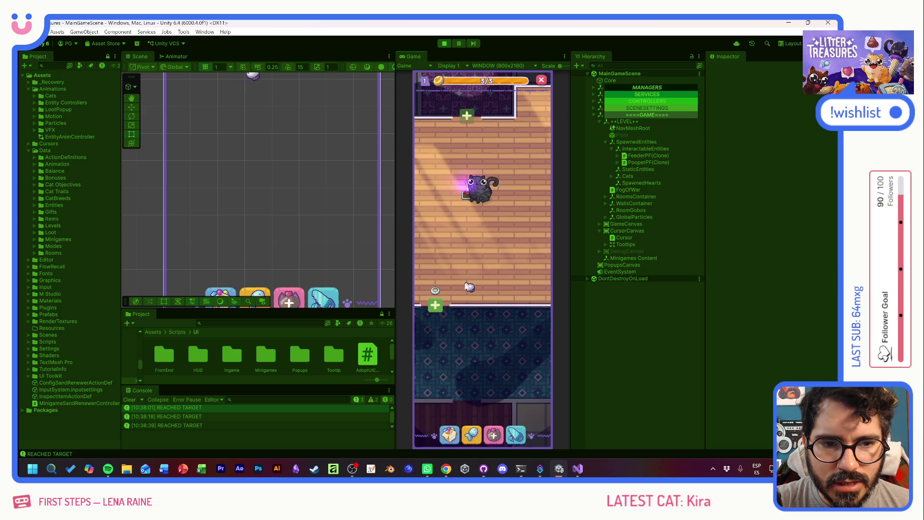
left_click(474, 207)
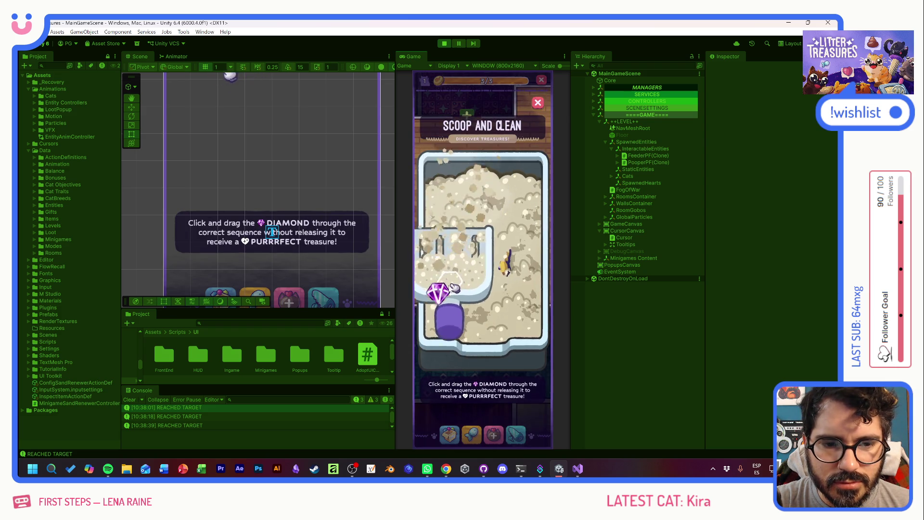
left_click_drag(435, 296, 517, 293)
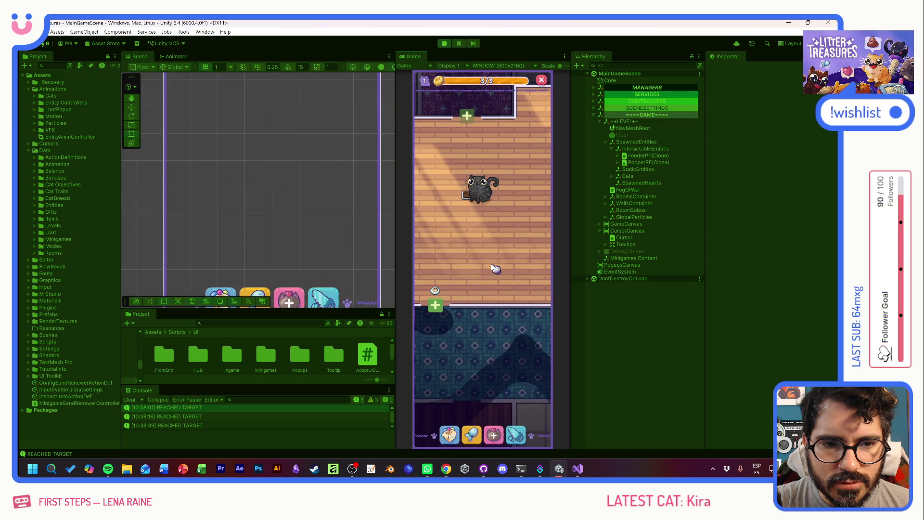
Place the Patched Pillow, unlock the hallway room, and set the pillow on its tile
left_click(455, 303)
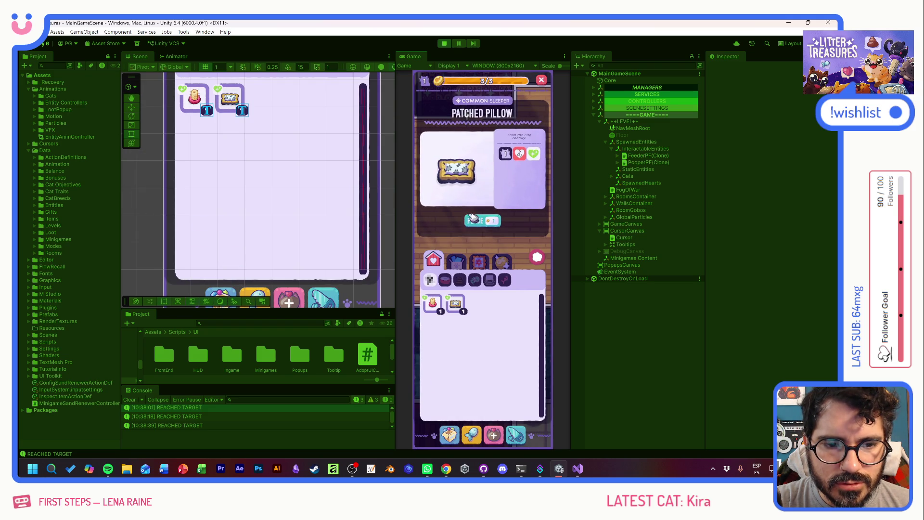
left_click(478, 222)
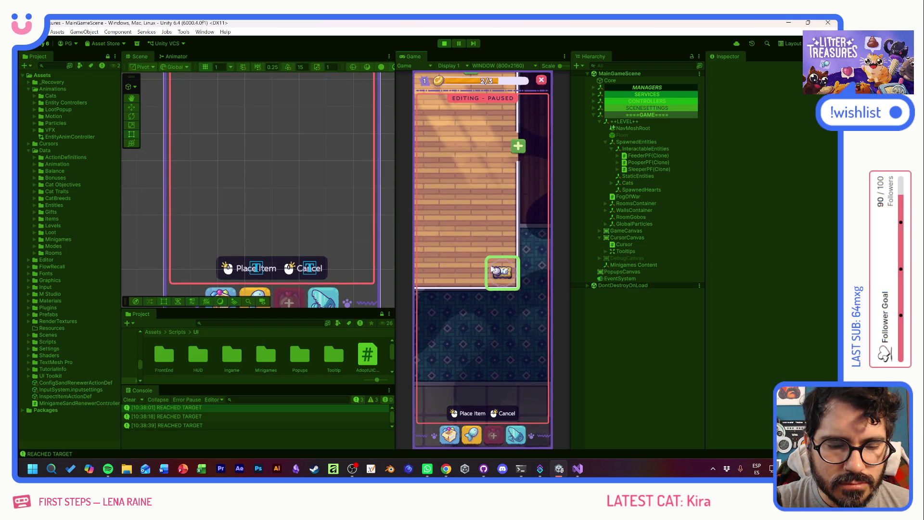
left_click(493, 267)
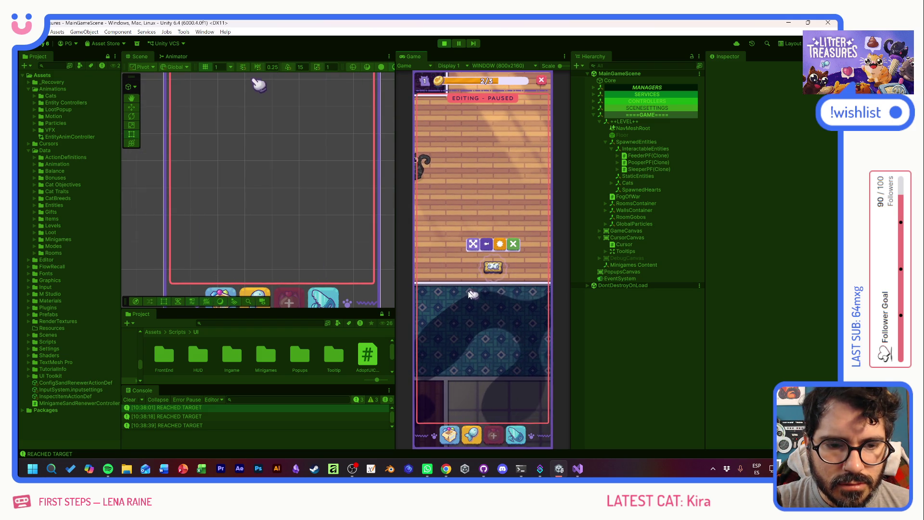
left_click(471, 291)
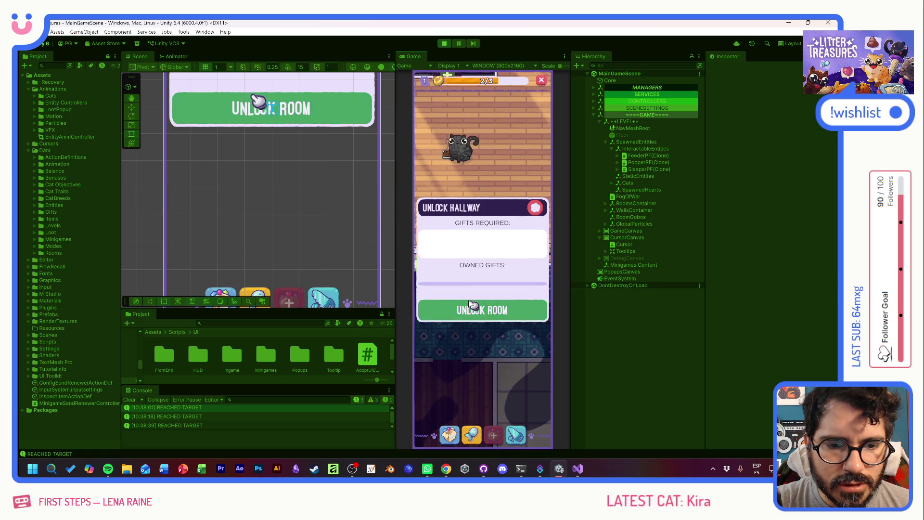
left_click(471, 304)
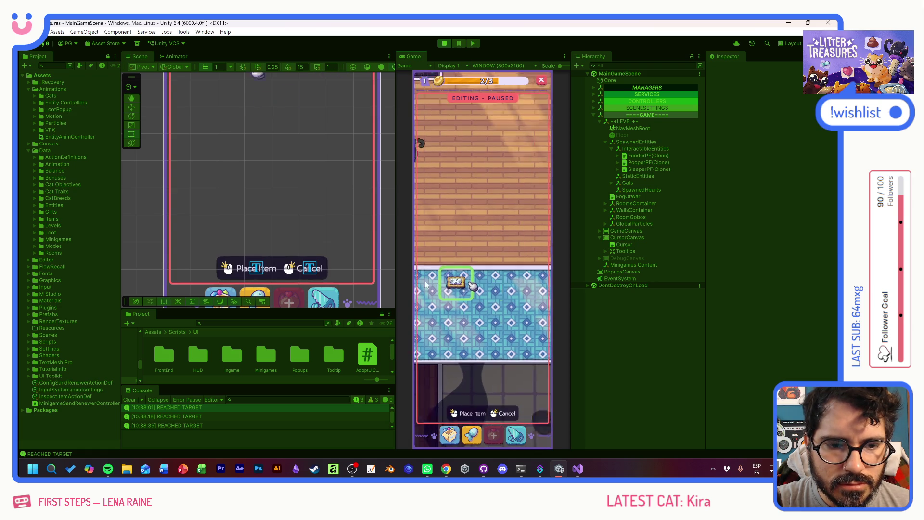
left_click(505, 251)
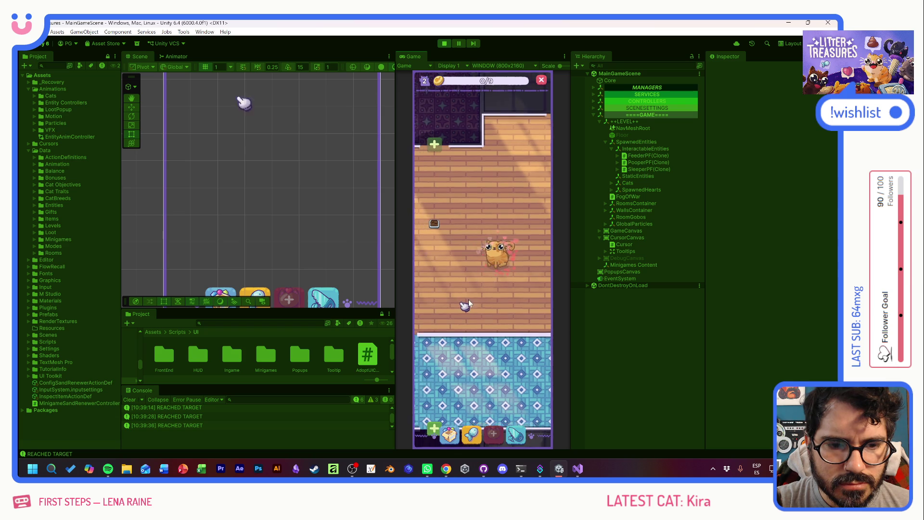
Pet the new cat and place a Scratch Pole on the left of the floor
left_click(522, 239)
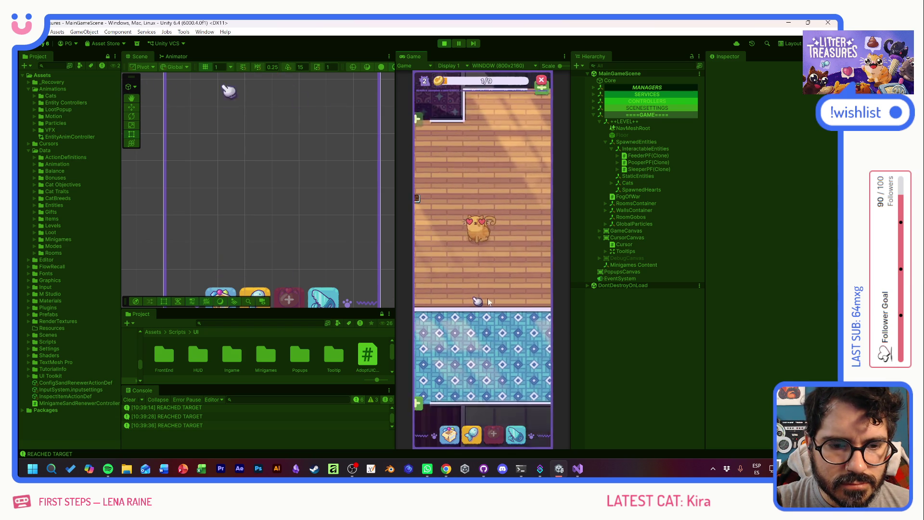
left_click(450, 434)
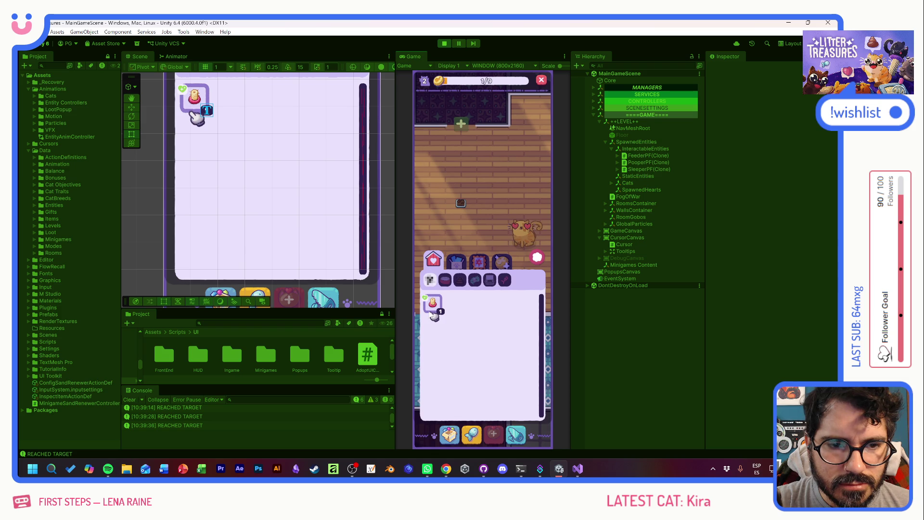
left_click(435, 304)
left_click(481, 217)
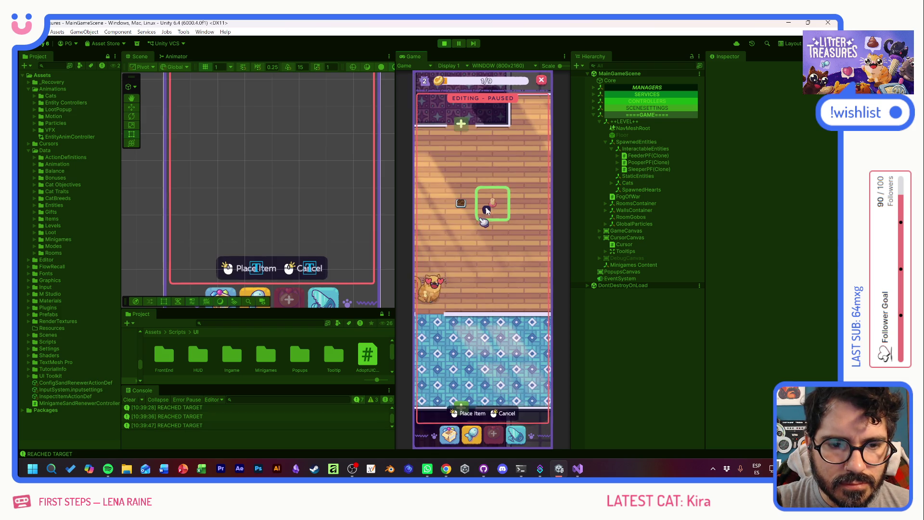
left_click(451, 270)
Unlock the entrance room and move the scratch pole further up
left_click(516, 253)
left_click(480, 304)
left_click(452, 271)
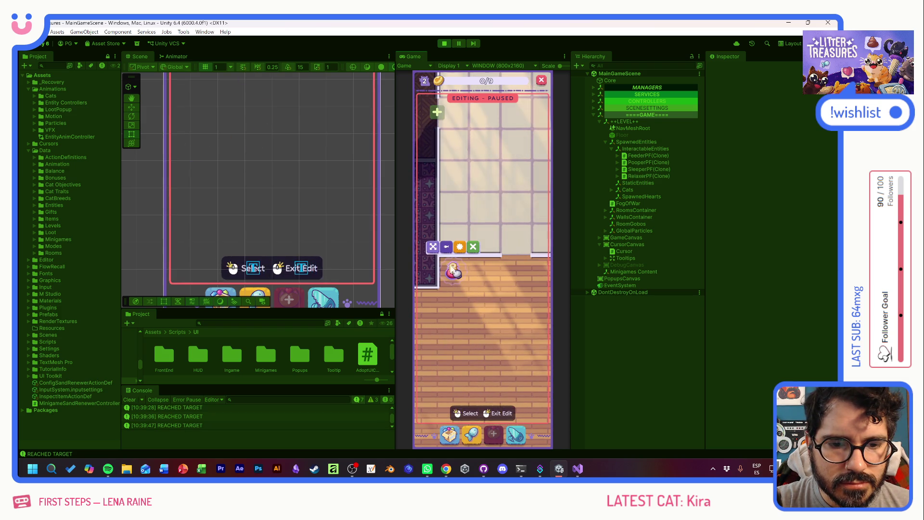
left_click(458, 260)
left_click_drag(472, 303, 519, 186)
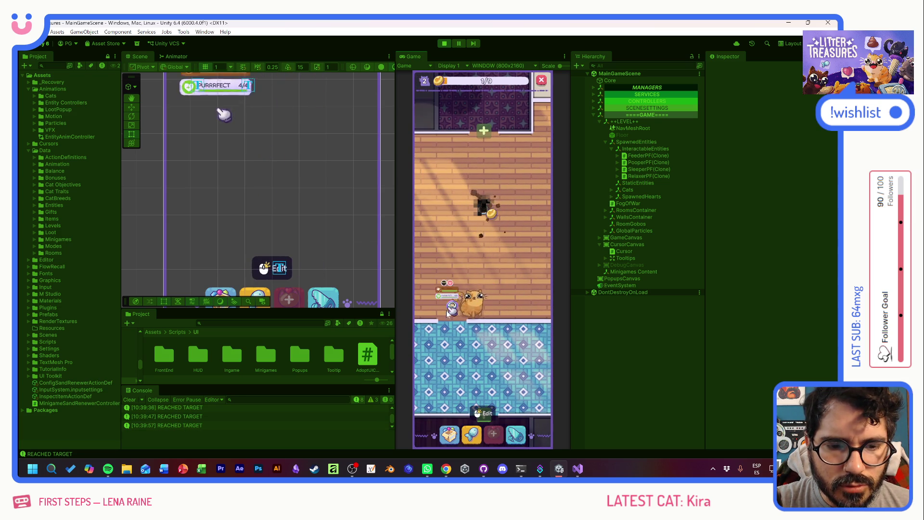
Carry the orange cat upstairs and complete Scoop and Clean on the black cat
mouse_move(460, 289)
left_mouse_down()
mouse_move(488, 207)
mouse_move(475, 293)
mouse_move(500, 274)
left_mouse_up()
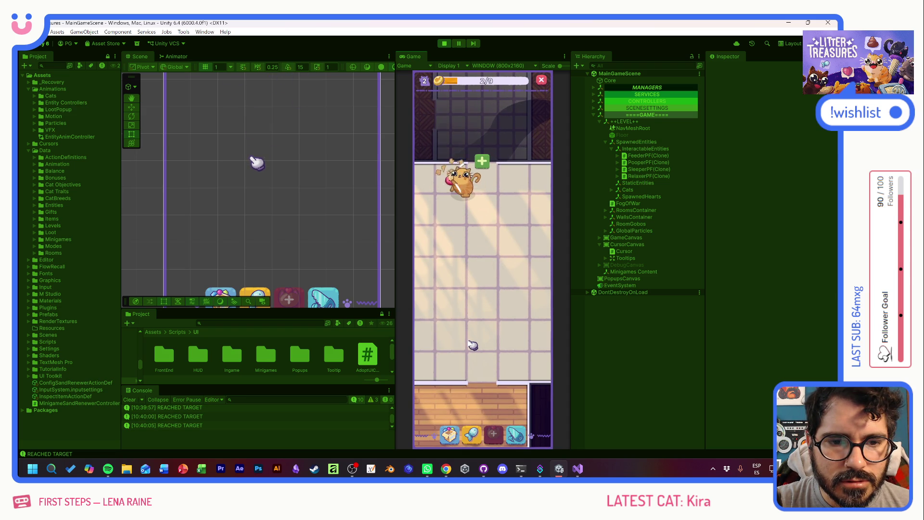
left_click_drag(459, 328, 484, 242)
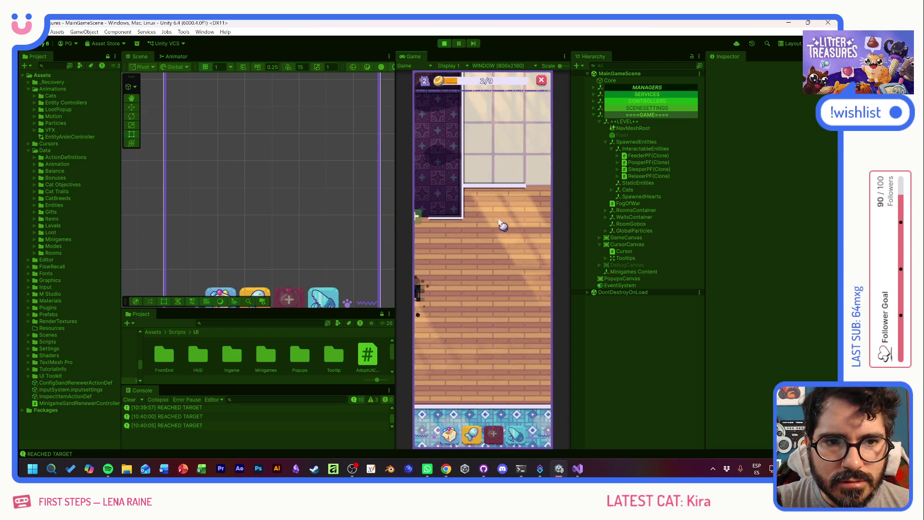
mouse_move(496, 191)
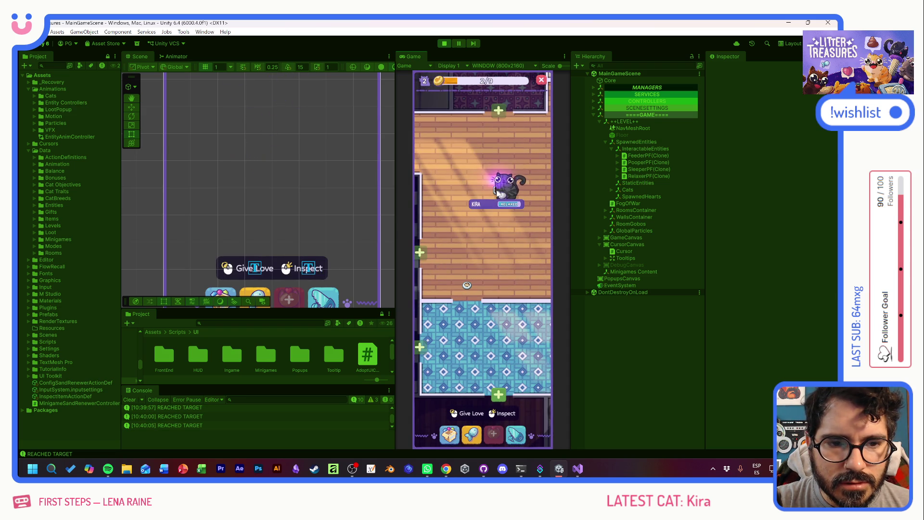
left_click(496, 192)
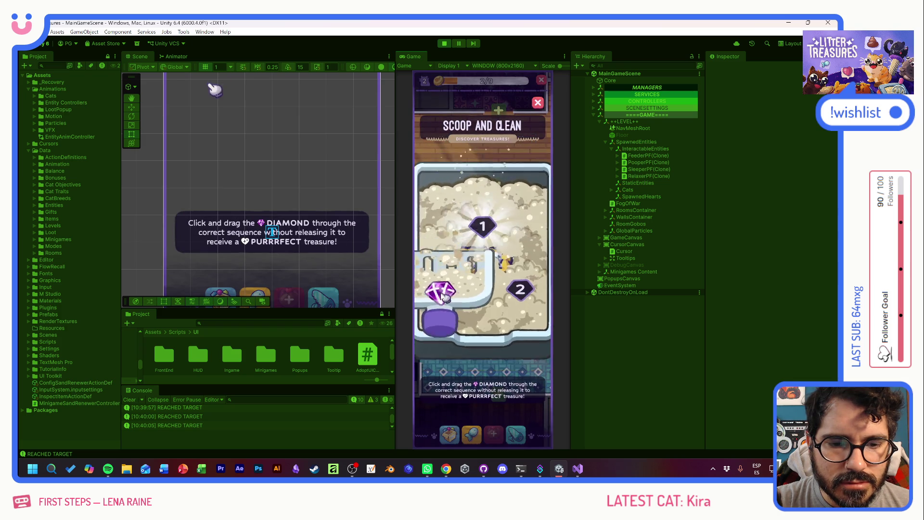
left_click(499, 277)
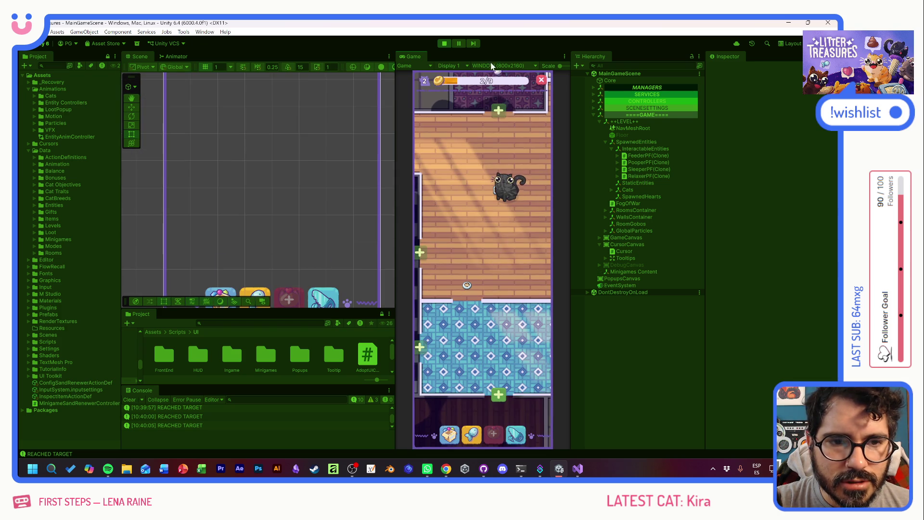
left_click(619, 156)
Frame FeederPF and PooperPF in the Scene view
key("f")
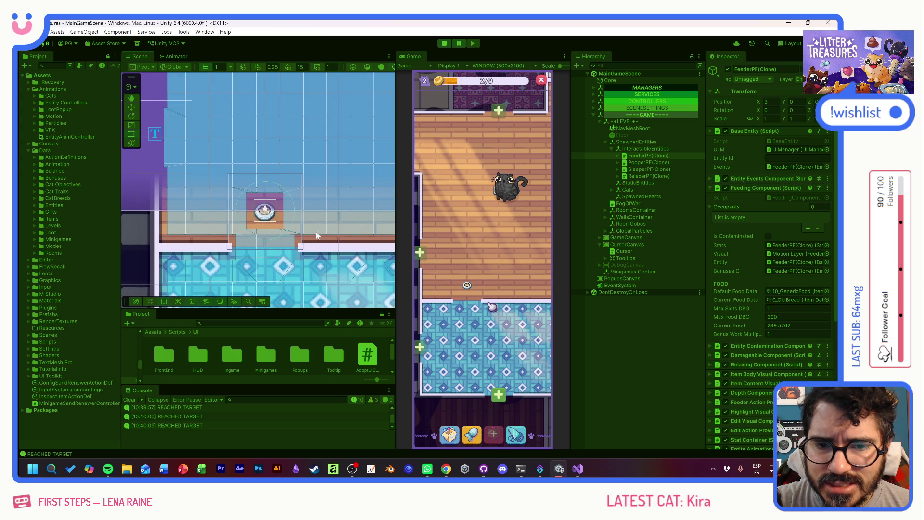
left_click(626, 164)
key("f")
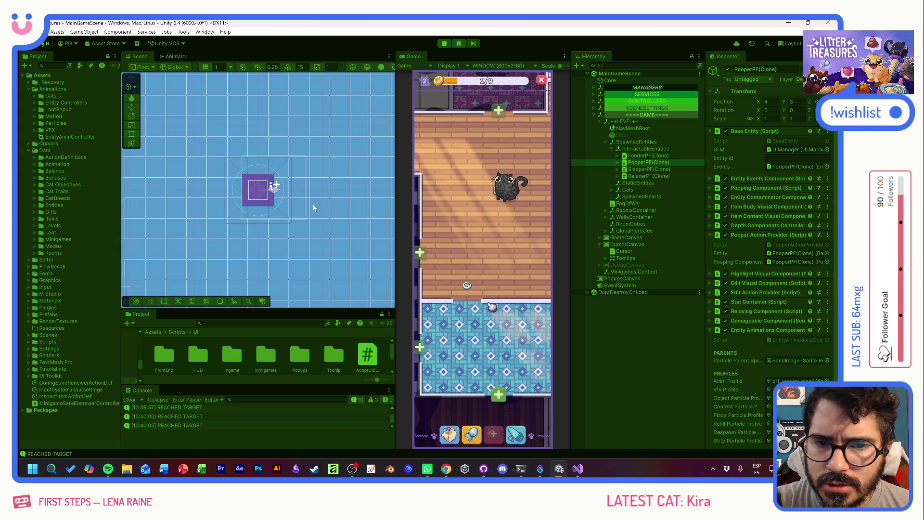
Expand Cats, compare both CatPF(Clone) objects, and review the first clone's components
left_click(611, 190)
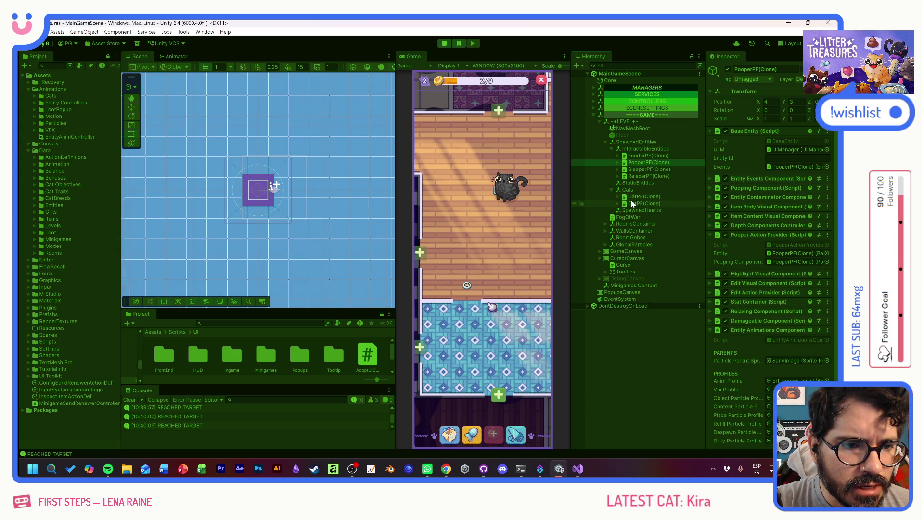
left_click(637, 197)
left_click(637, 204)
left_click(636, 197)
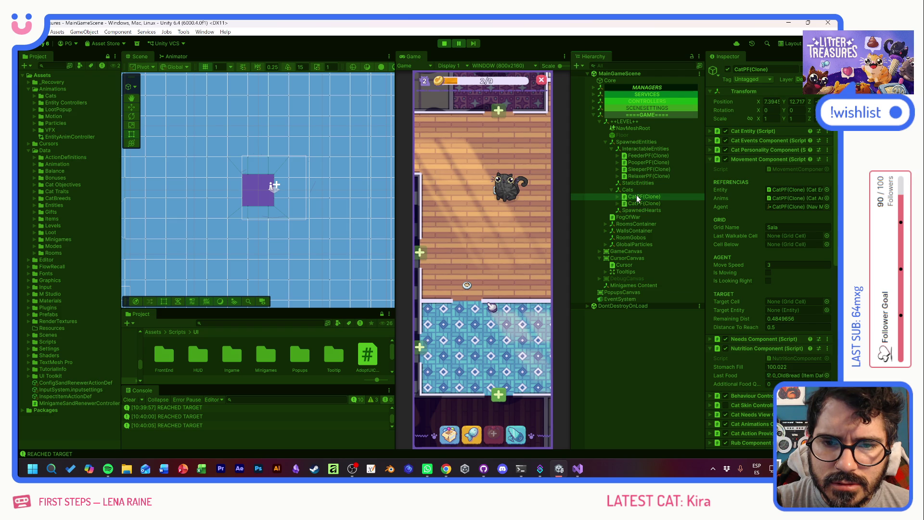
scroll(267, 199, "up", 5)
scroll(267, 198, "down", 4)
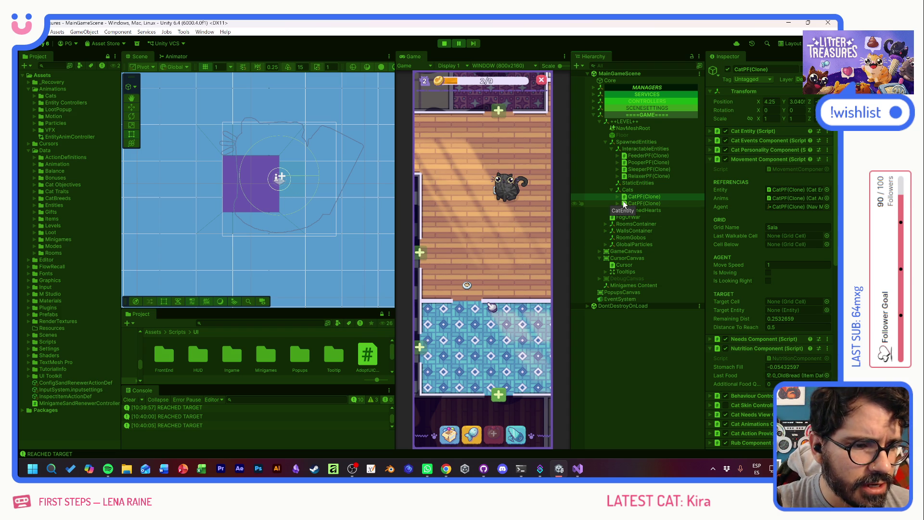
scroll(740, 332, "down", 8)
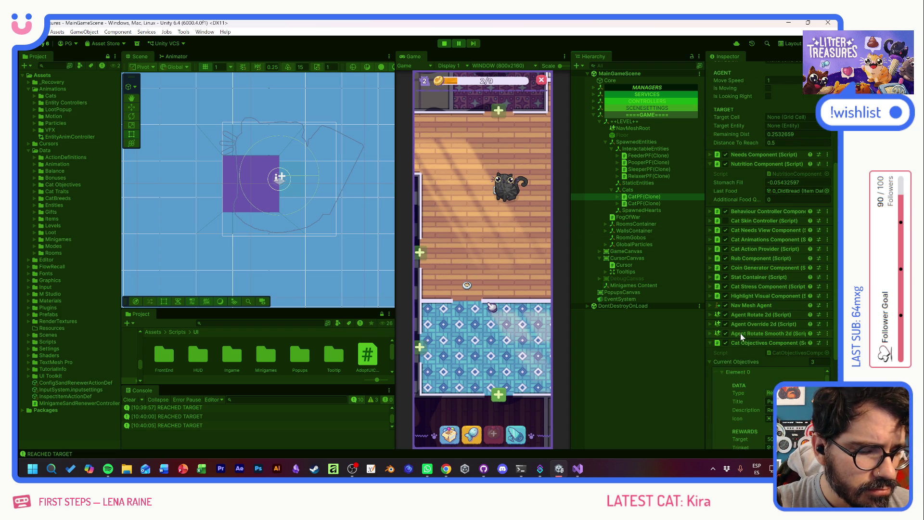
Expand the first cat clone's Nav Mesh Agent and set Obstacle Avoidance Radius to 0.25
left_click(709, 361)
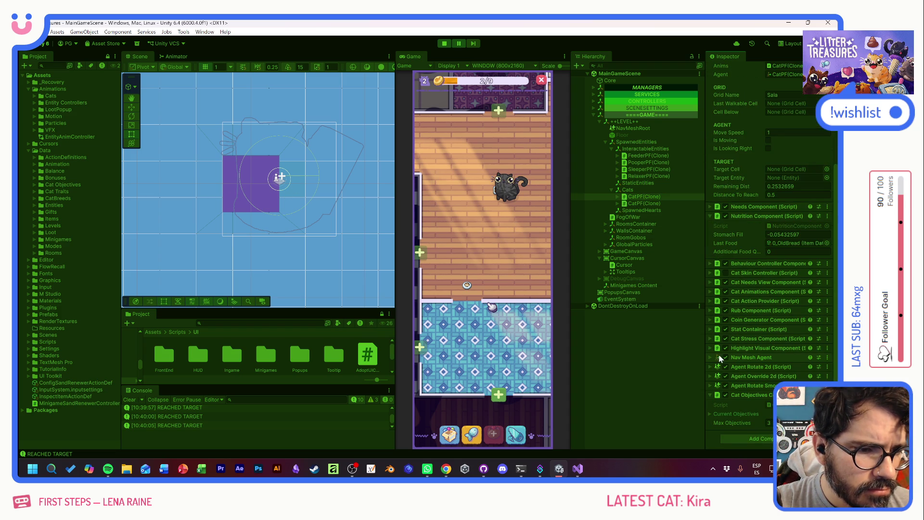
left_click(712, 358)
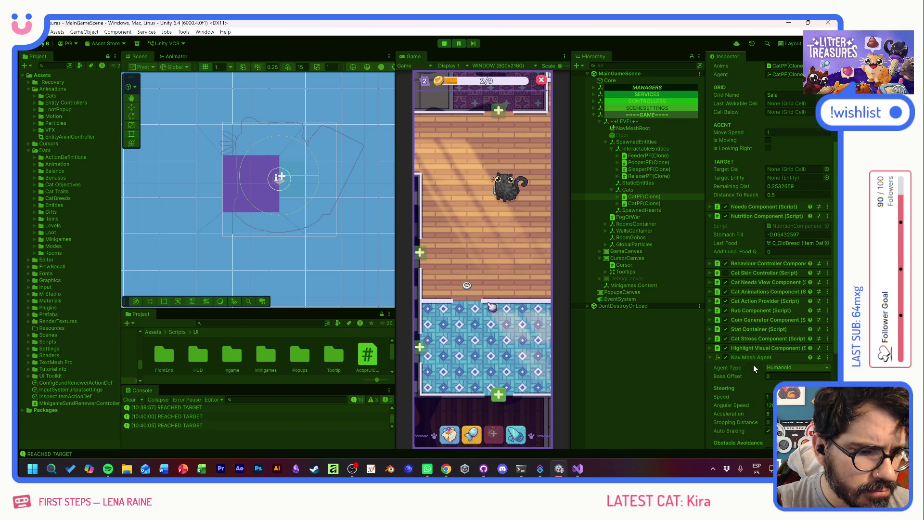
scroll(753, 365, "down", 4)
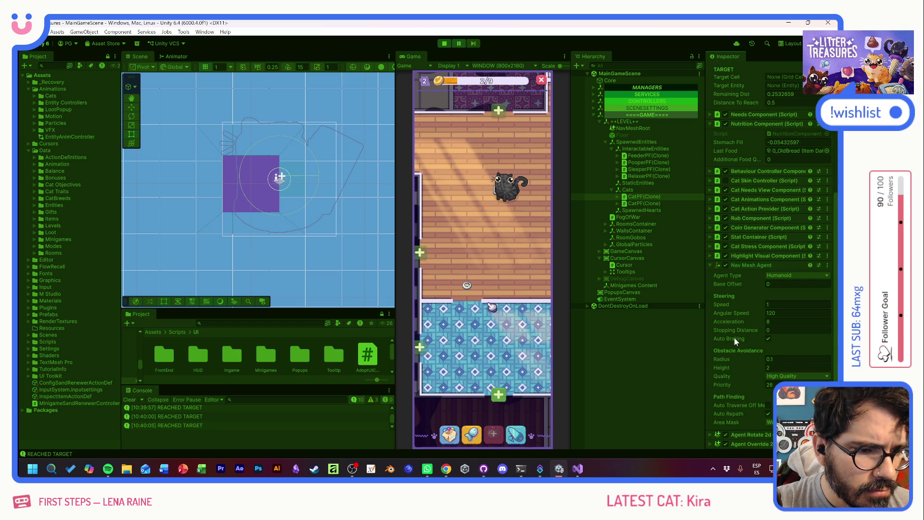
left_click_drag(726, 357, 731, 357)
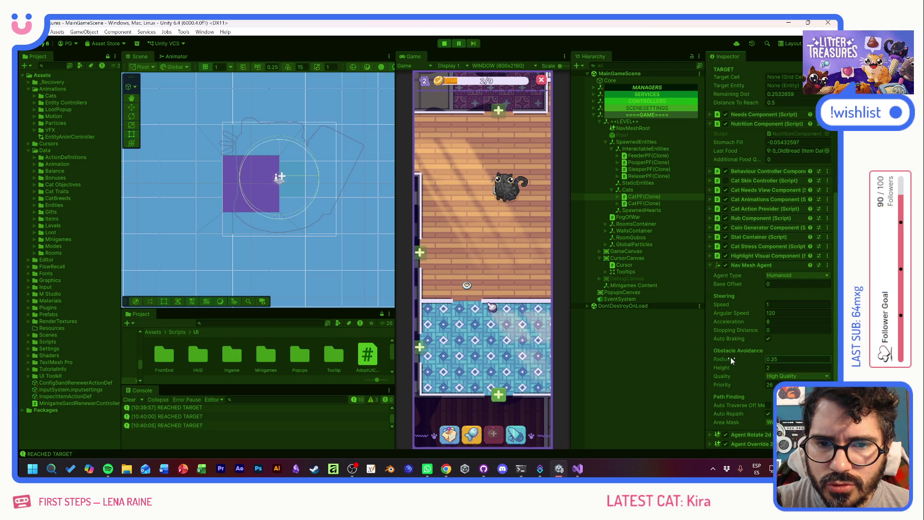
left_click_drag(729, 358, 729, 358)
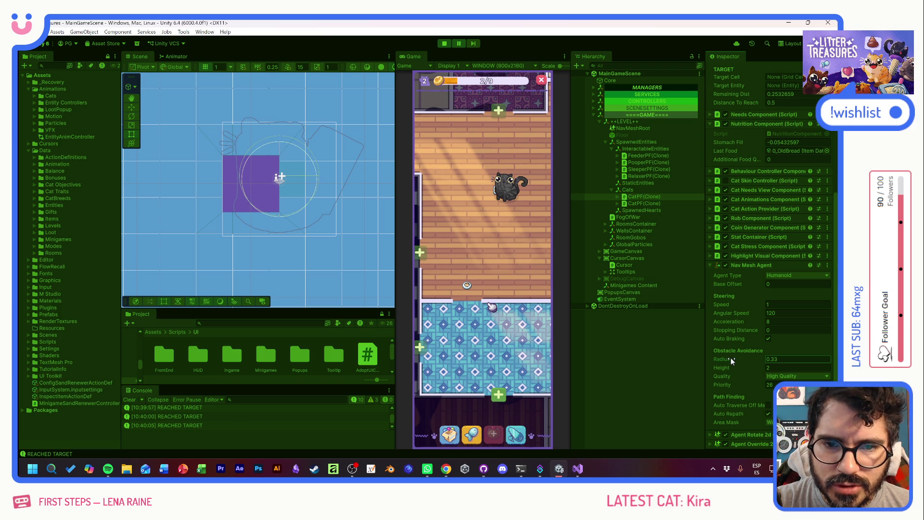
left_click_drag(731, 357, 729, 357)
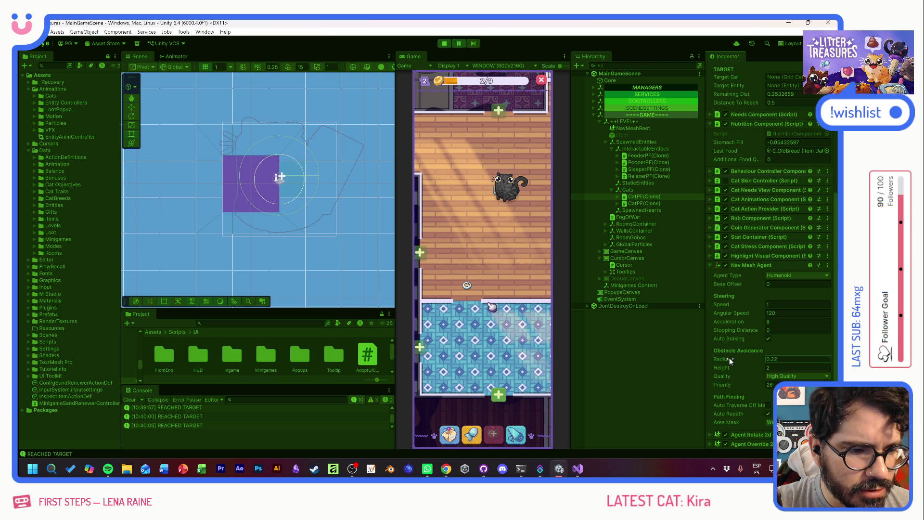
left_click(729, 357)
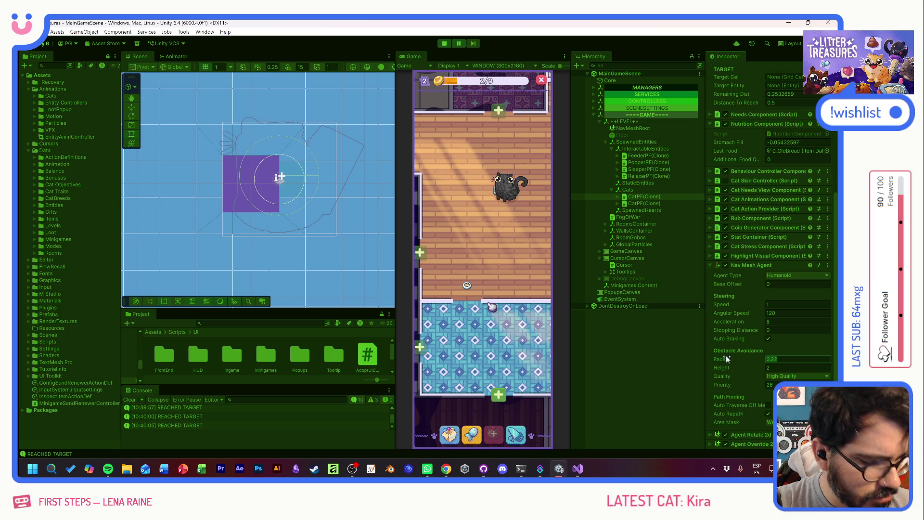
key("BackSpace")
type("0.25")
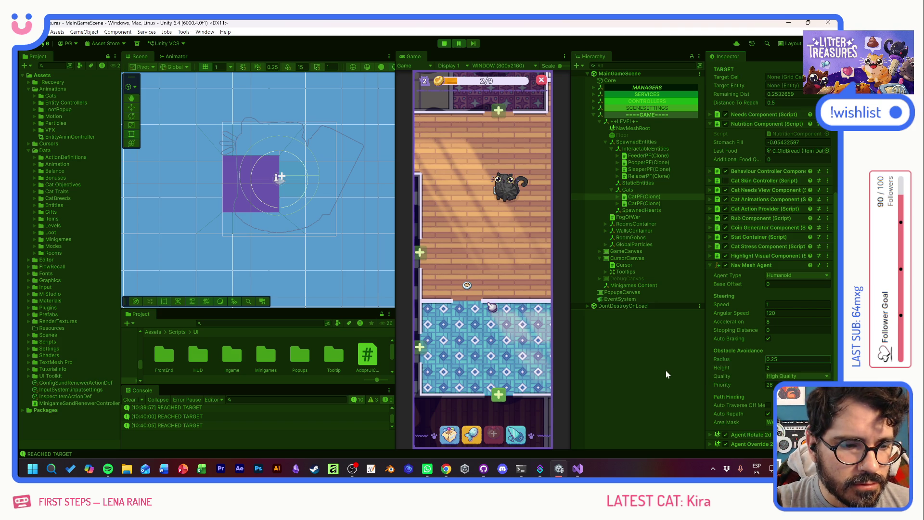
left_click(660, 373)
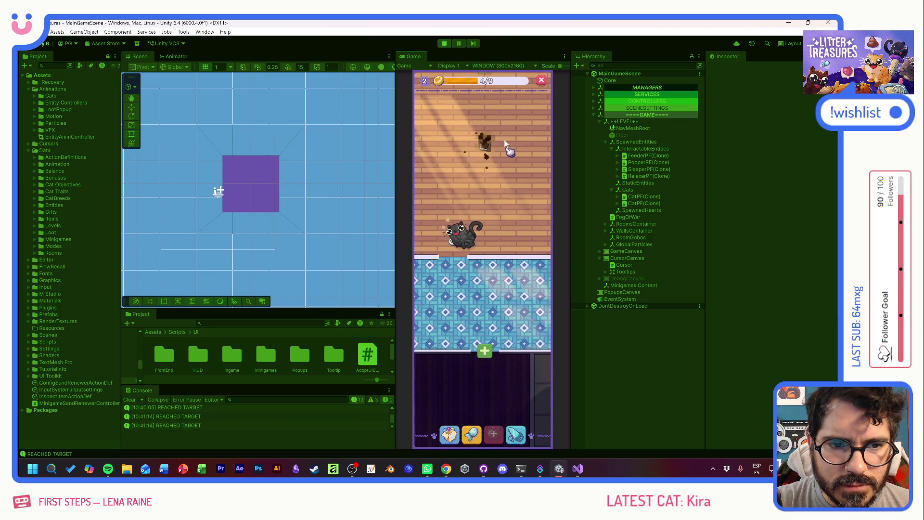
View the black cat's status card, inspect the first CatPF(Clone)'s Movement Component, then resume play
mouse_move(493, 141)
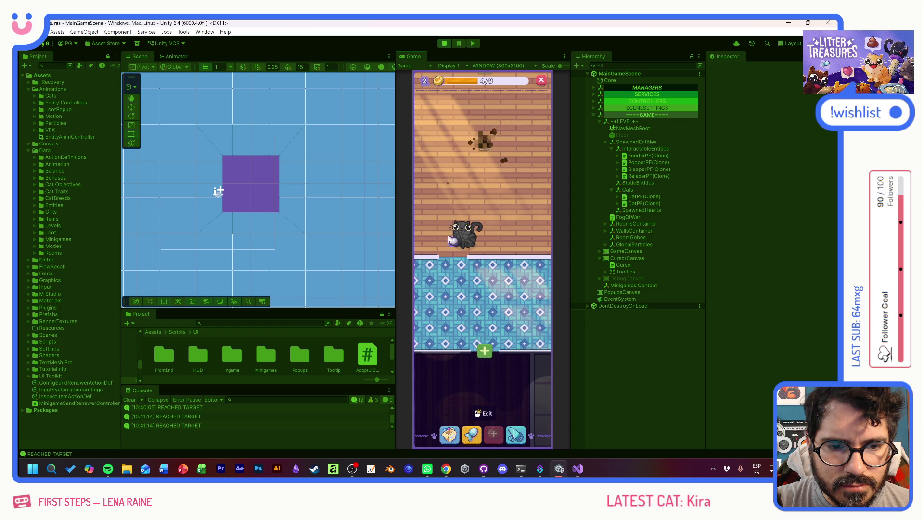
left_click(453, 242)
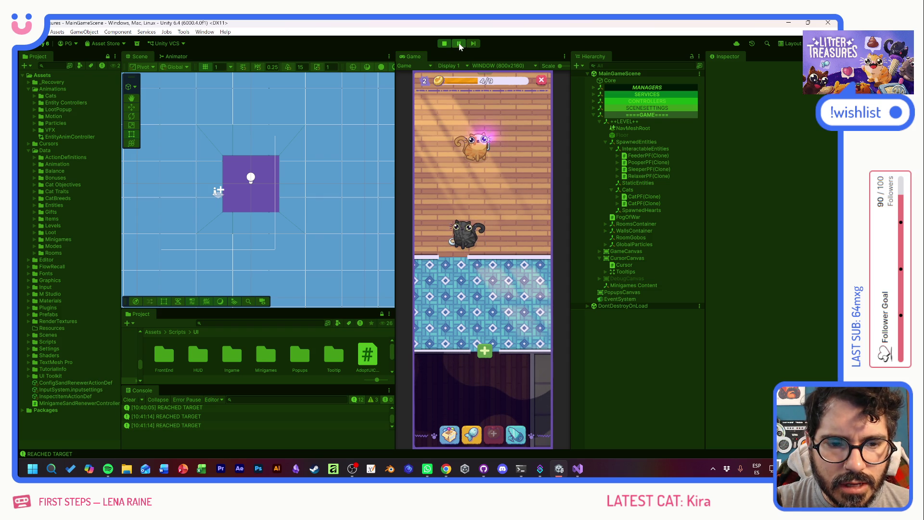
scroll(308, 220, "down", 3)
scroll(325, 165, "up", 3)
scroll(320, 171, "up", 3)
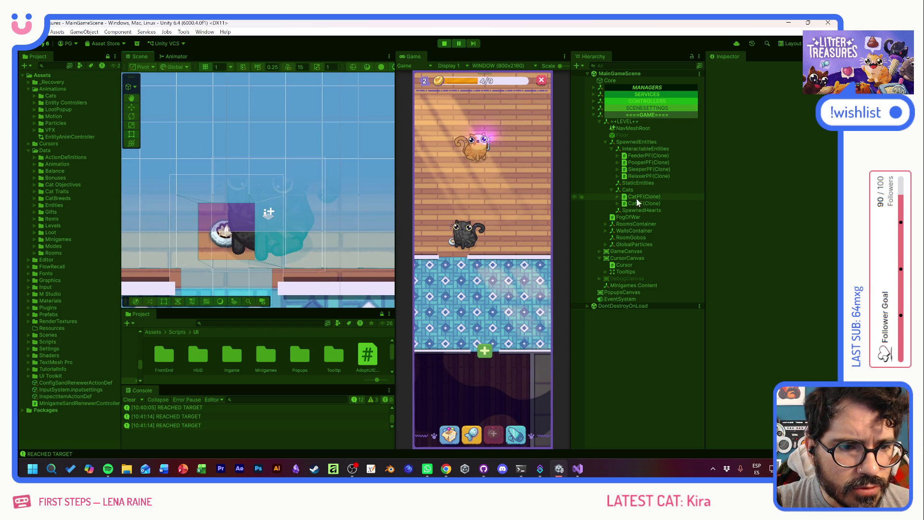
left_click(636, 196)
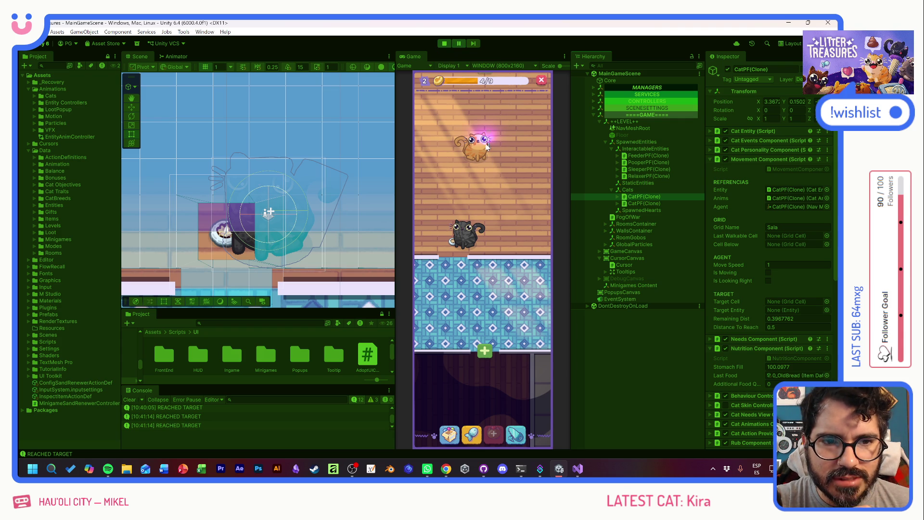
left_click(455, 46)
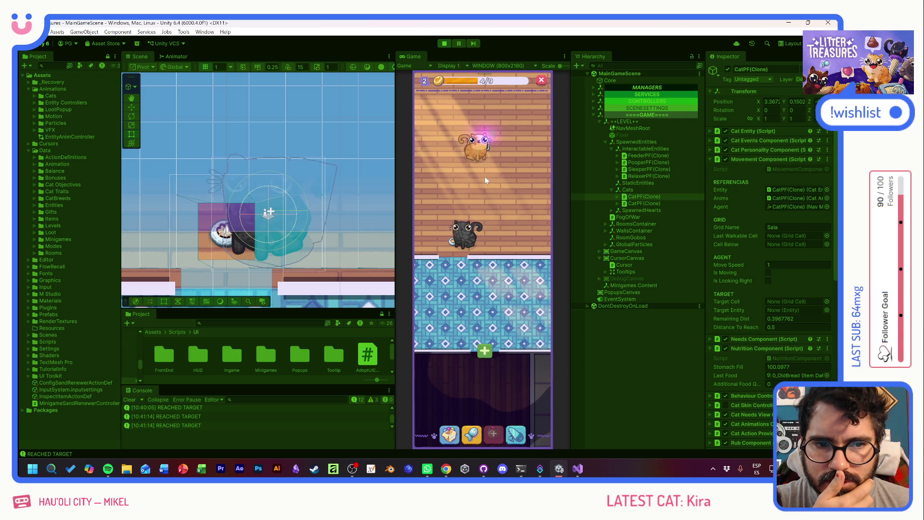
Play the Scoop and Clean minigame on the glowing item, then pan across the level
left_click(484, 142)
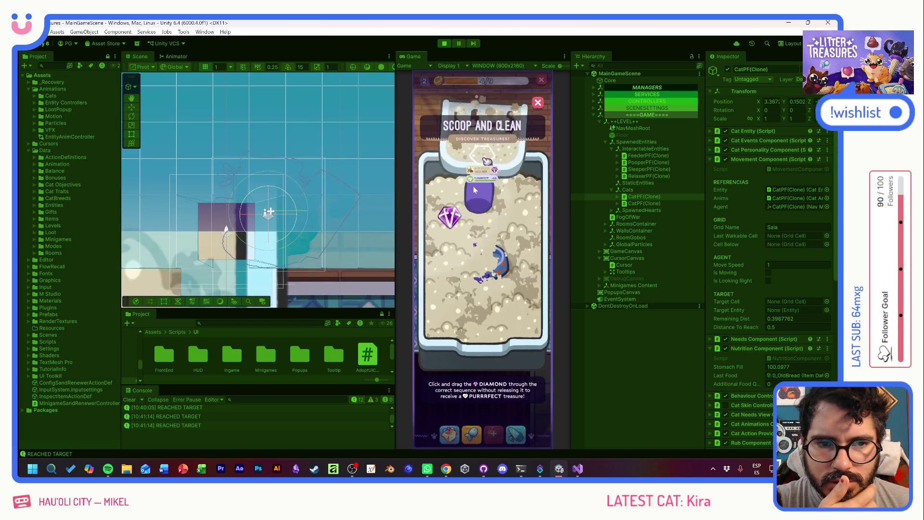
left_click_drag(538, 256, 525, 318)
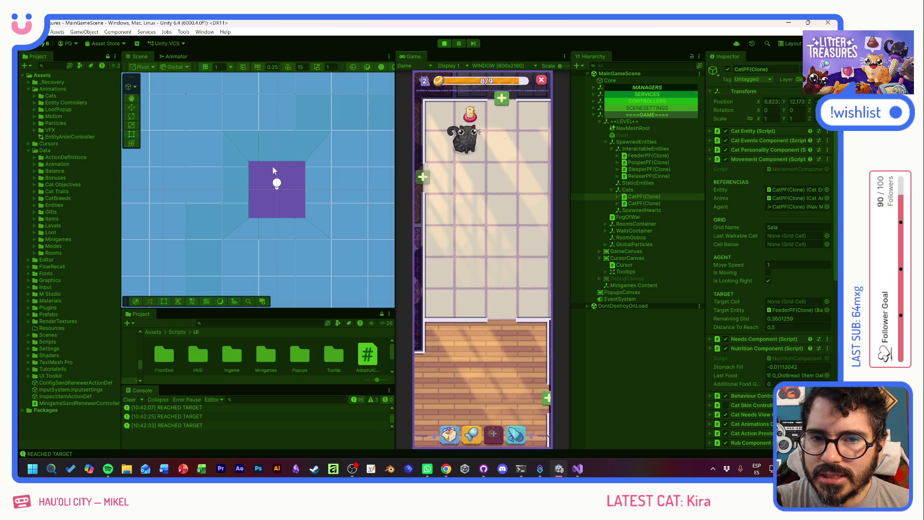
mouse_move(291, 180)
left_mouse_down()
mouse_move(250, 202)
mouse_move(230, 232)
left_mouse_up()
scroll(264, 227, "down", 8)
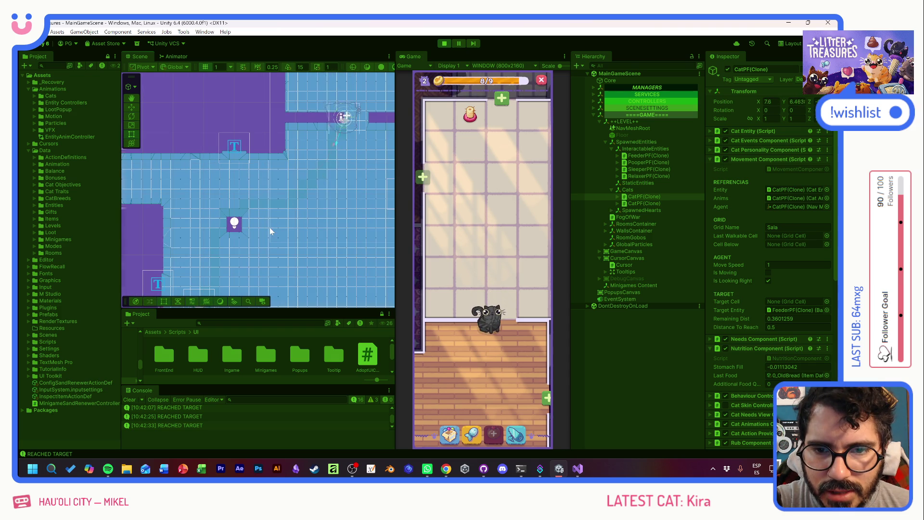
left_click_drag(270, 227, 277, 177)
Center the view on the lightbulb square, bringing up and dismissing the edit actions menu
scroll(286, 187, "up", 3)
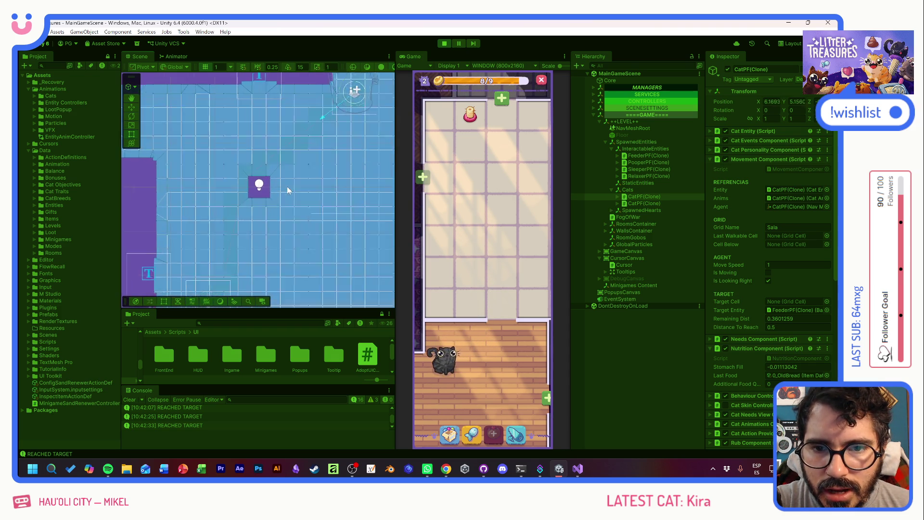
scroll(322, 198, "up", 1)
left_click_drag(322, 198, 349, 182)
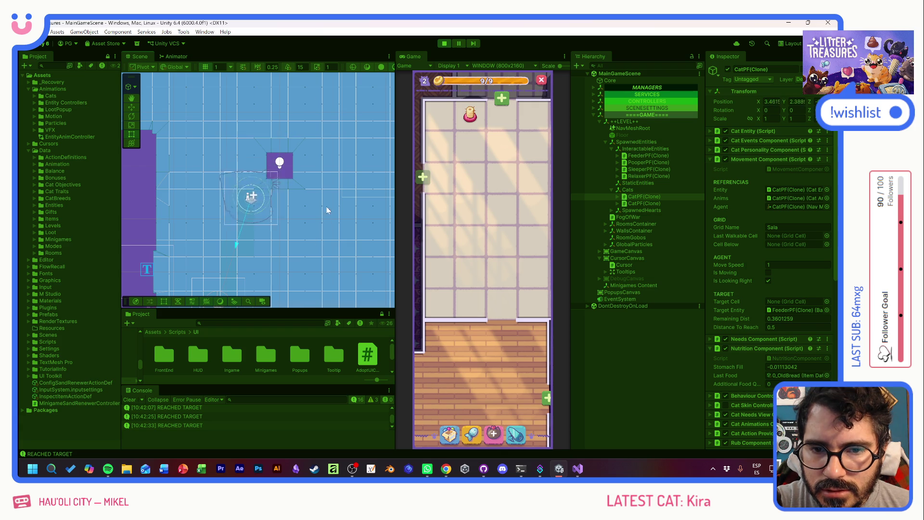
right_click(331, 157)
right_click(294, 214)
right_click(272, 193)
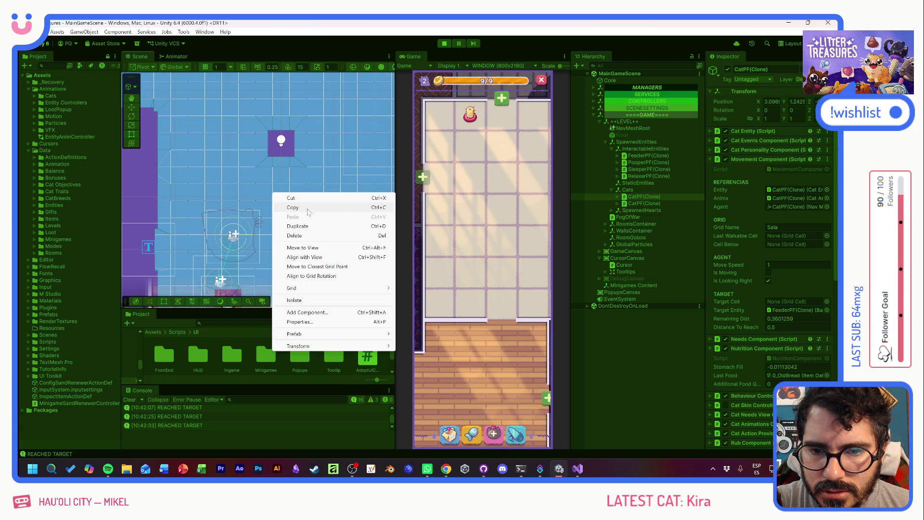
left_click(244, 136)
scroll(308, 148, "up", 2)
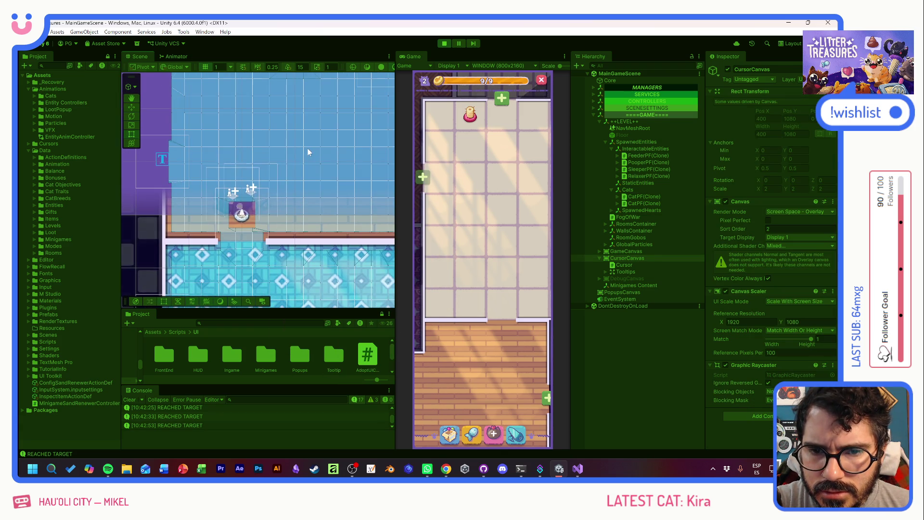
scroll(220, 206, "up", 2)
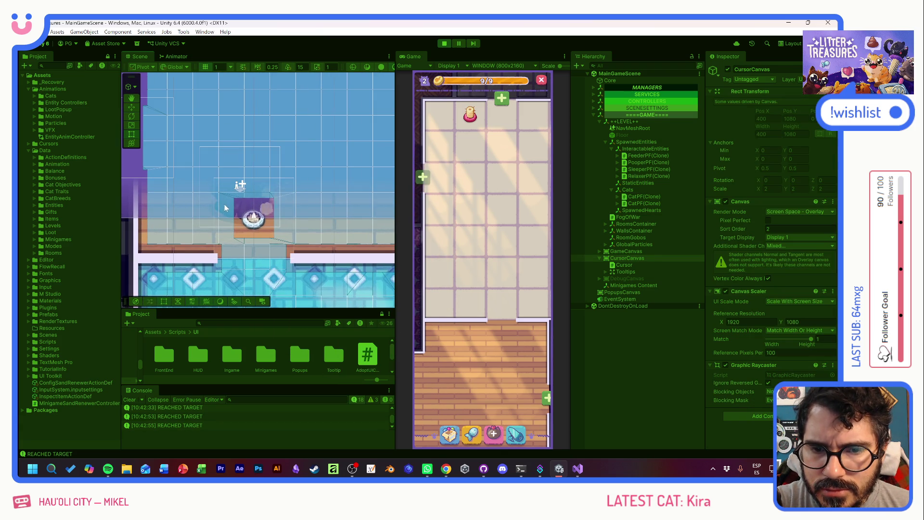
Give the cat an action in another room, follow the cats to the tiled room, then stop playing
left_click(466, 247)
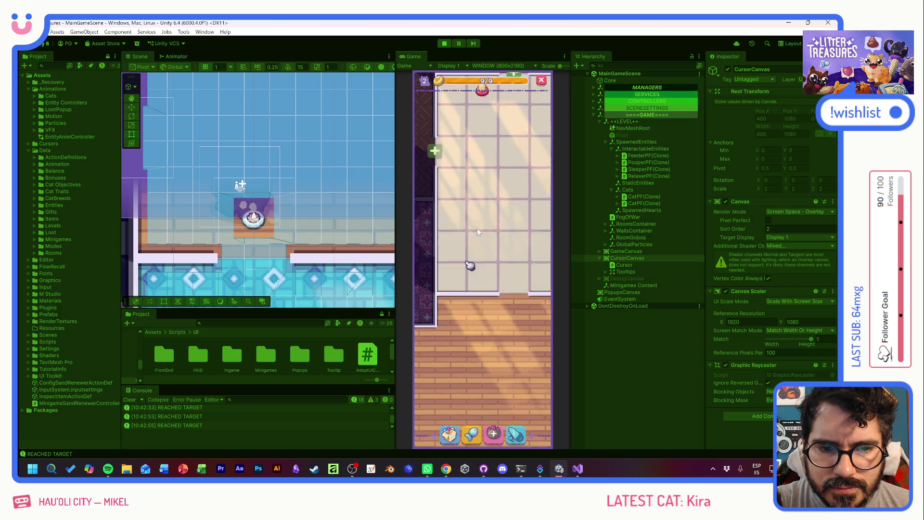
left_click(452, 293)
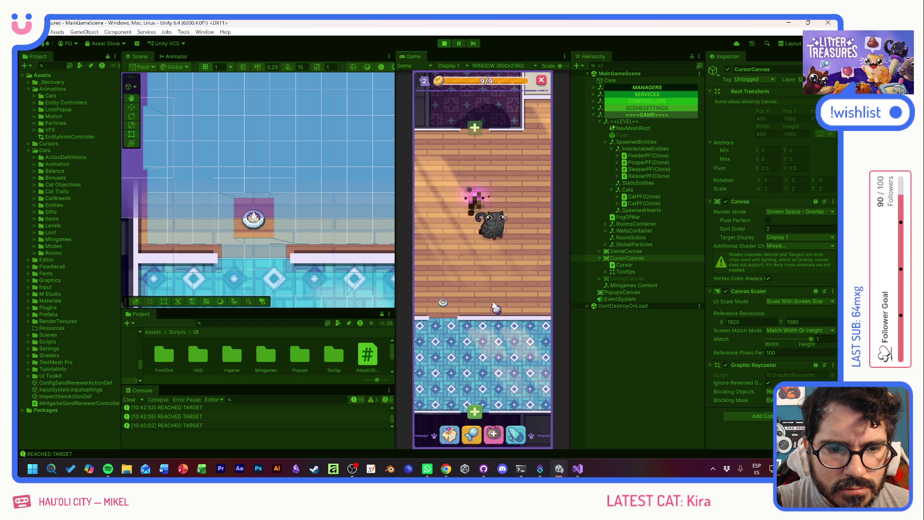
scroll(494, 307, "up", 3)
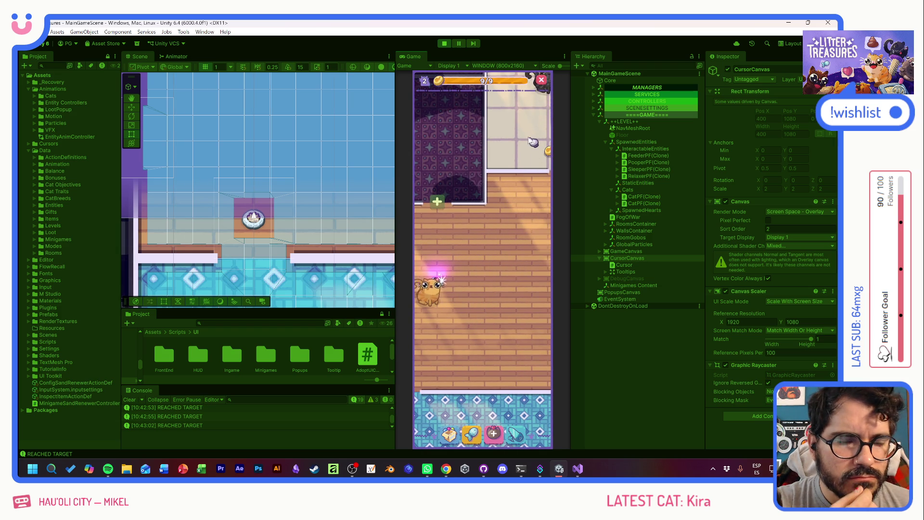
scroll(481, 303, "up", 6)
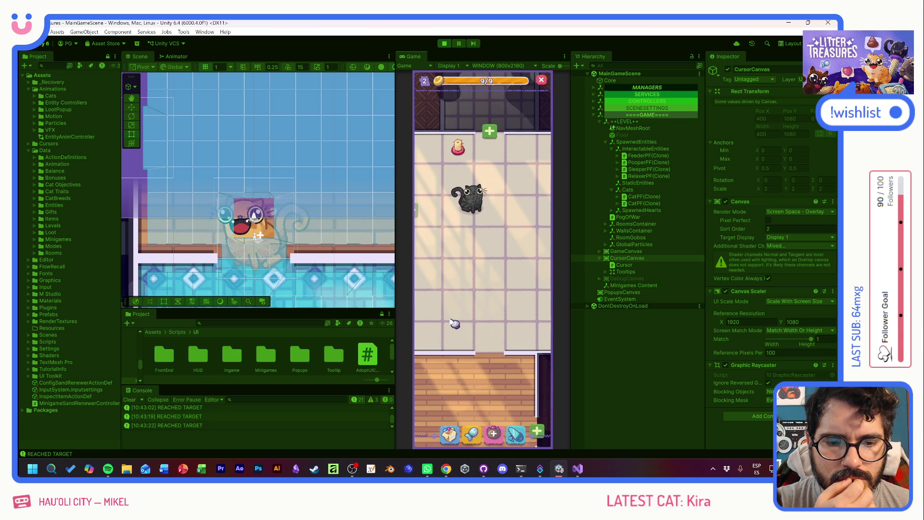
scroll(471, 337, "down", 3)
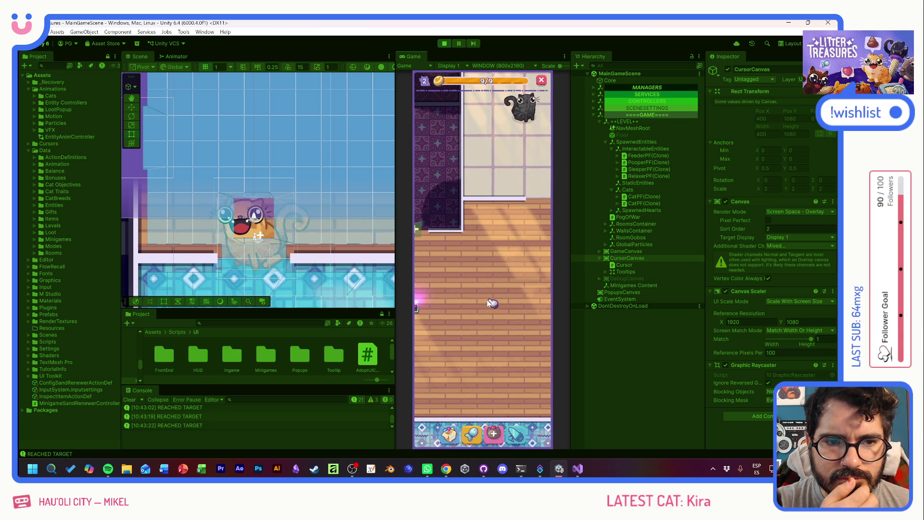
mouse_move(500, 291)
left_mouse_down()
mouse_move(511, 274)
mouse_move(474, 313)
mouse_move(481, 301)
left_mouse_up()
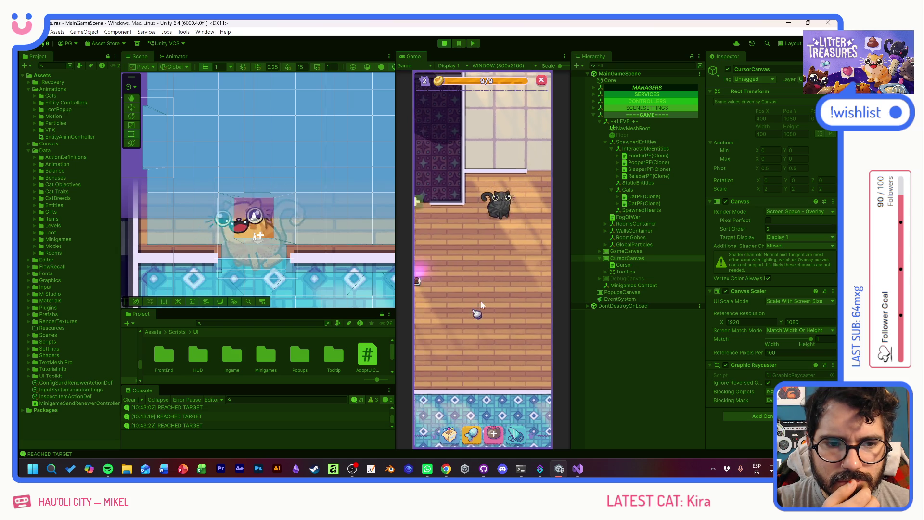
scroll(483, 305, "down", 2)
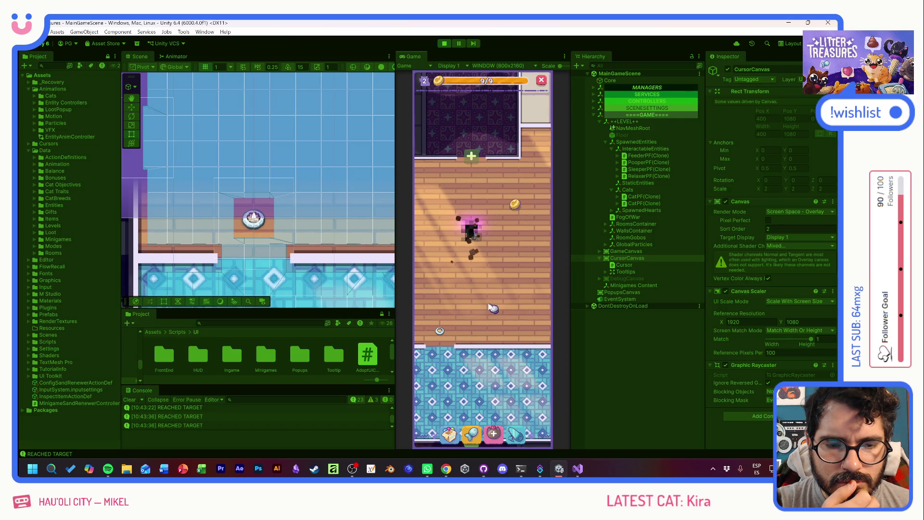
left_click_drag(491, 307, 475, 310)
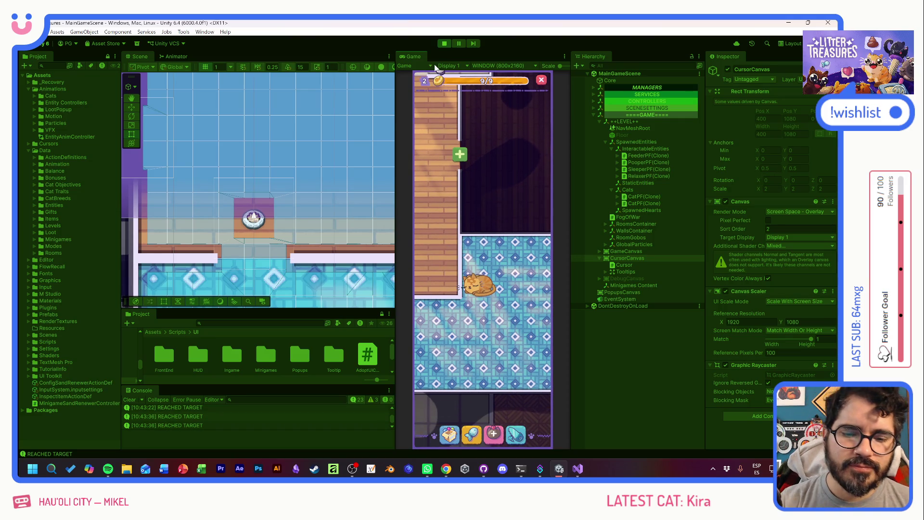
left_click(444, 43)
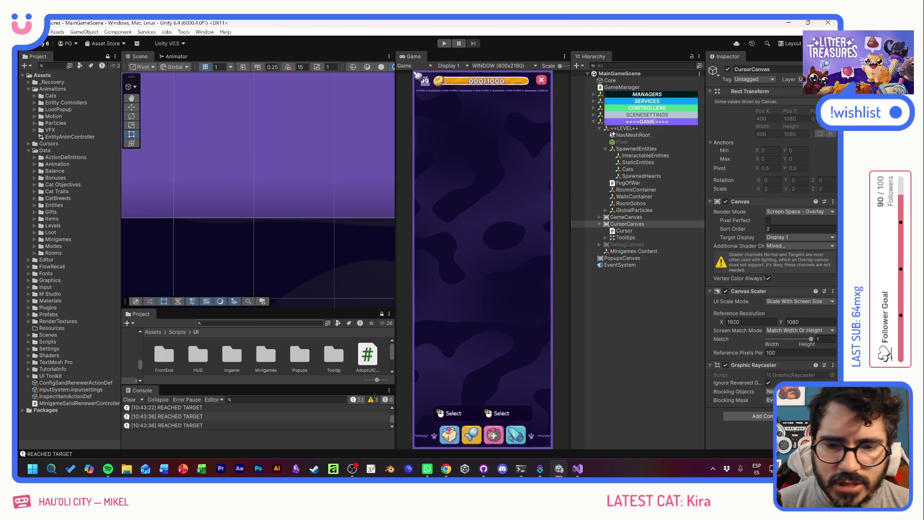
Search 'catpf', select the CatPF prefab and inspect its Nav Mesh Agent radius of 0.1
type("catpf")
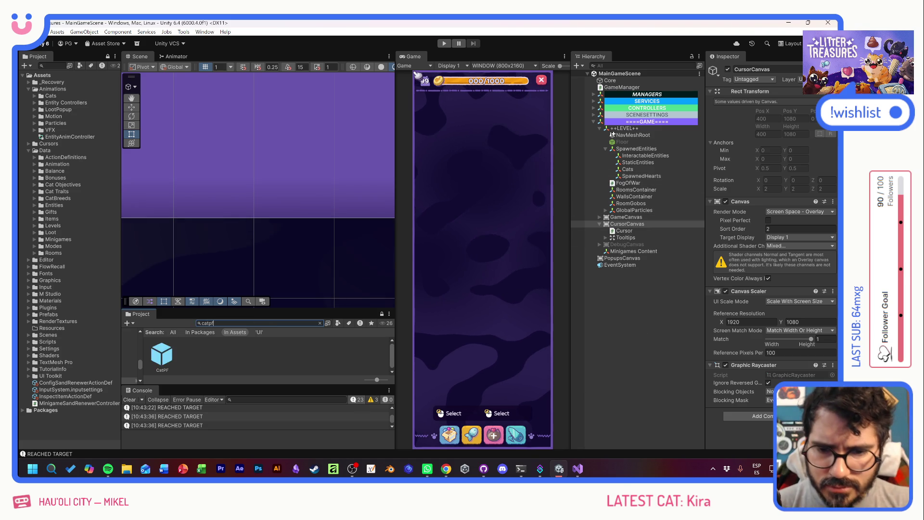
left_click(162, 355)
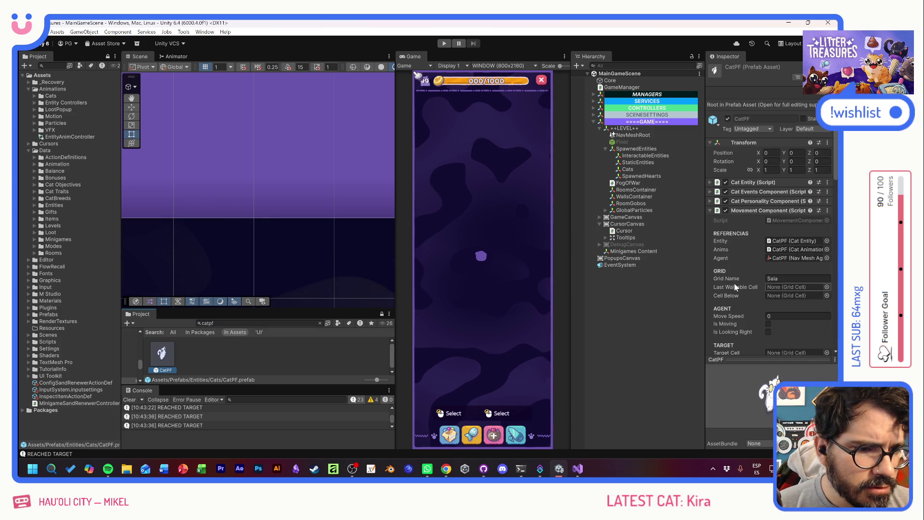
scroll(744, 306, "down", 10)
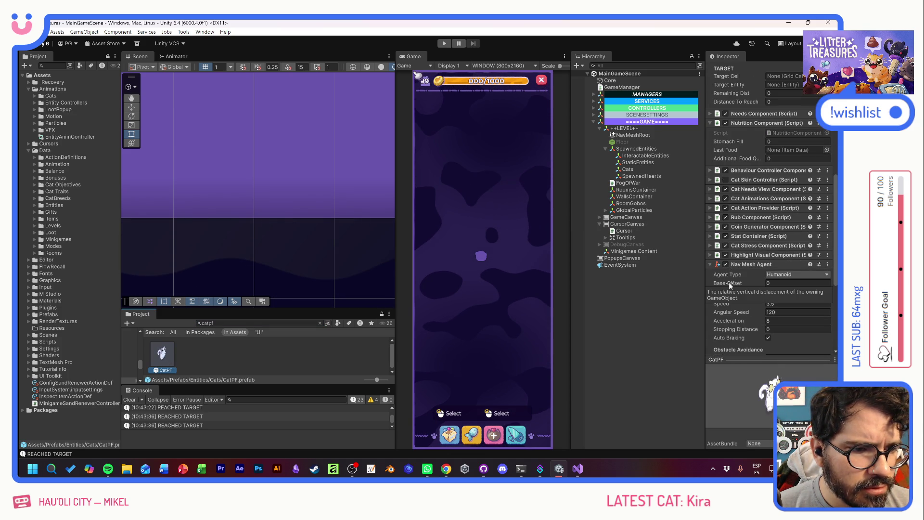
left_click(736, 317)
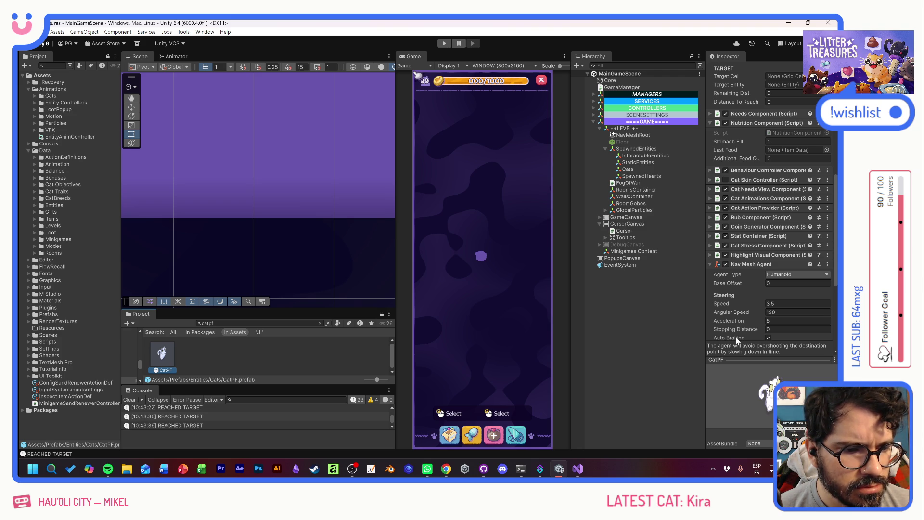
scroll(737, 302, "down", 3)
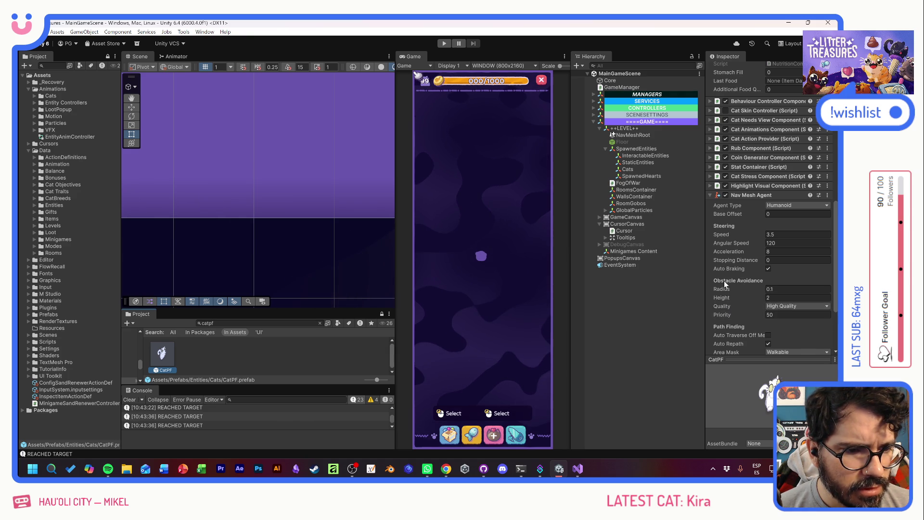
mouse_move(723, 290)
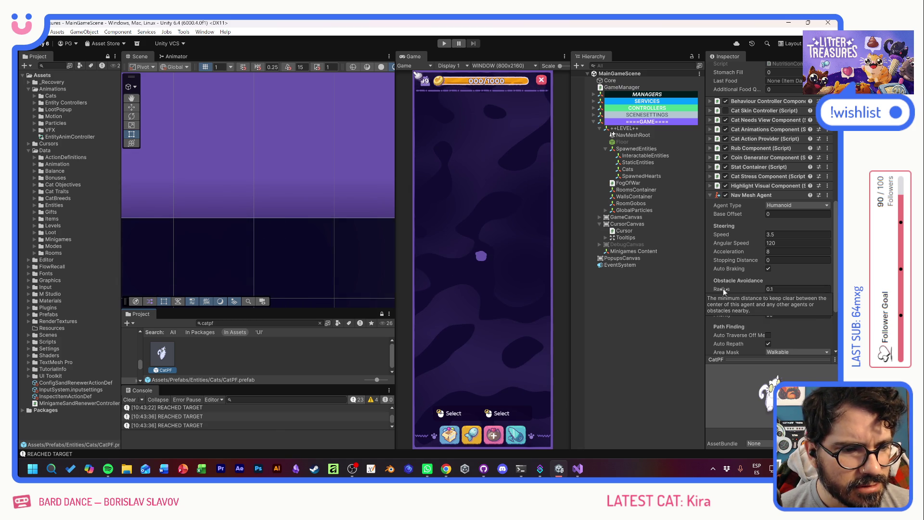
In CatPF prefab mode, change the Nav Mesh Agent radius to 0.5 and start a play-test
double_click(164, 352)
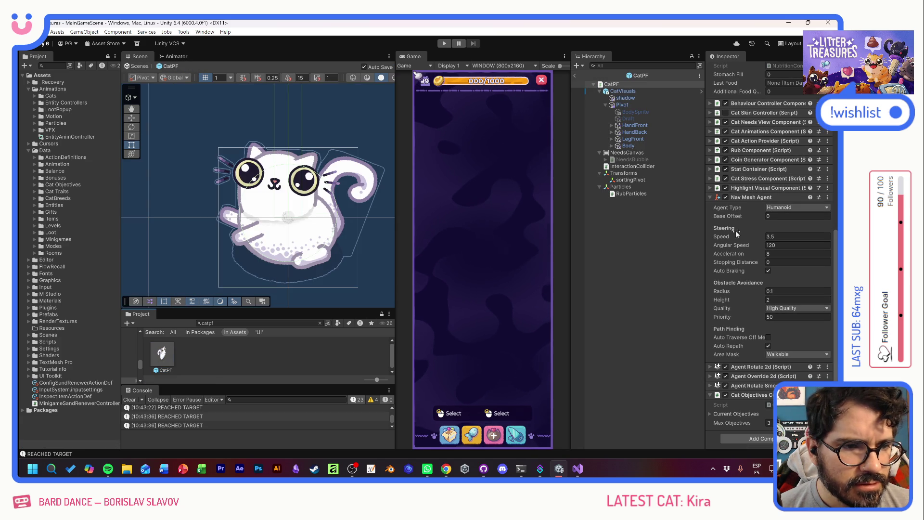
scroll(302, 220, "down", 5)
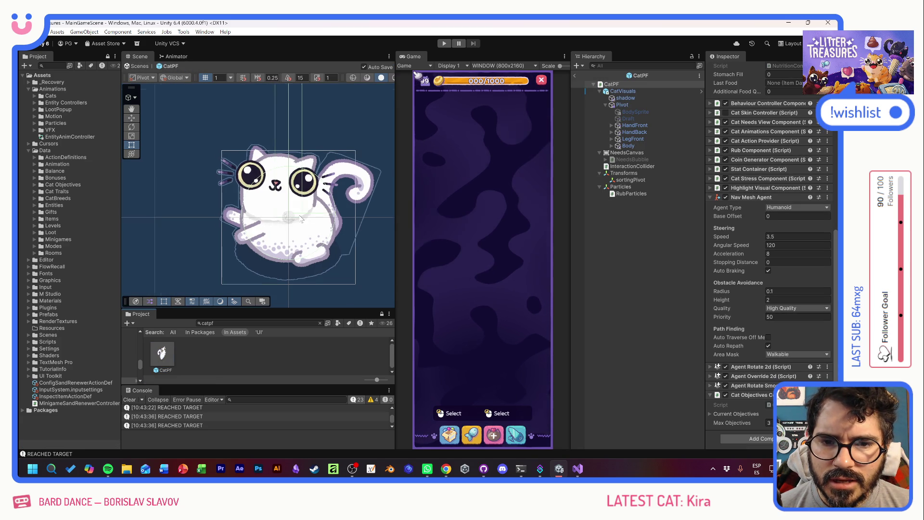
scroll(303, 219, "up", 2)
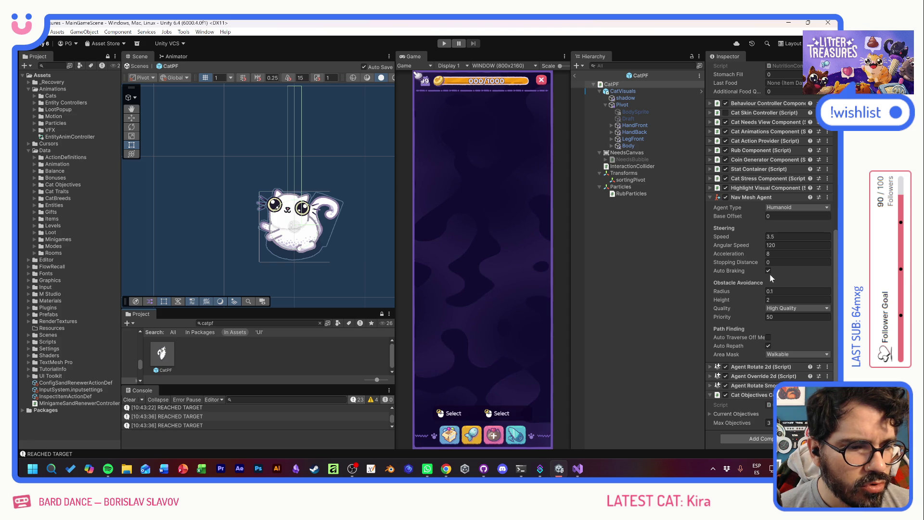
left_click_drag(734, 290, 743, 290)
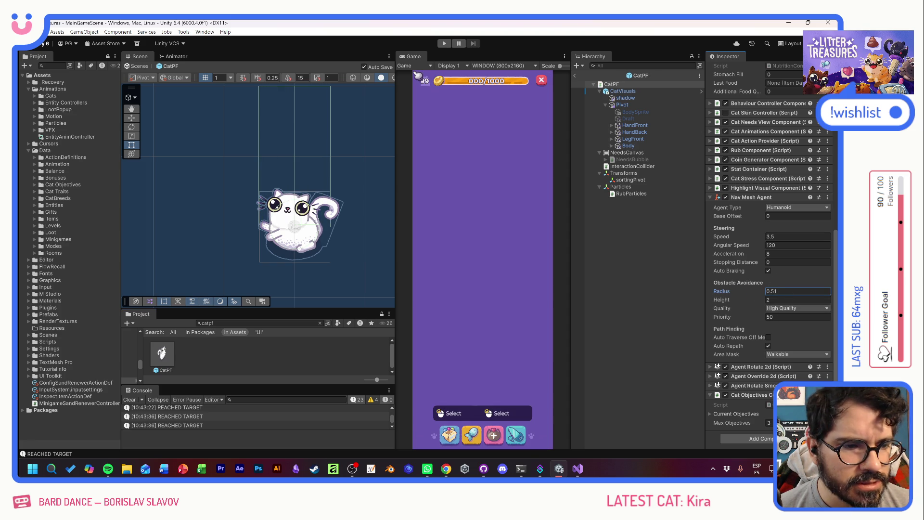
type(".5")
left_click(365, 178)
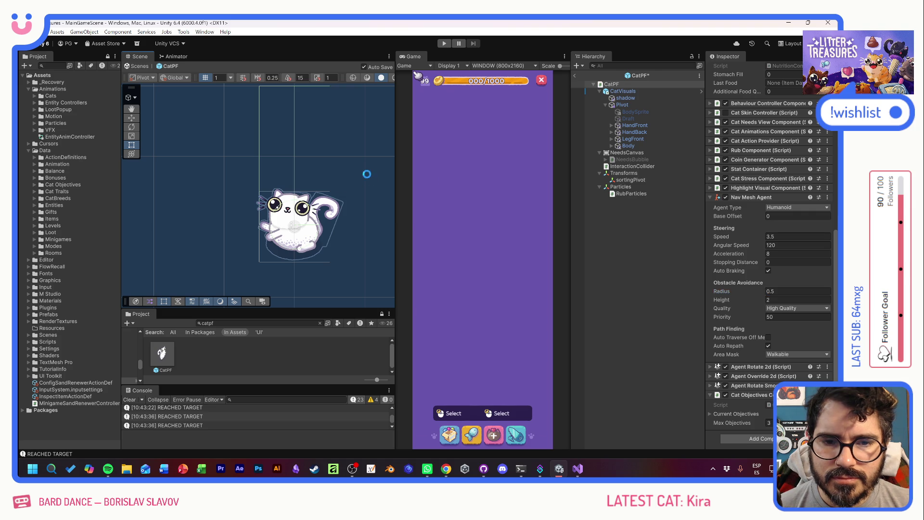
left_click(445, 44)
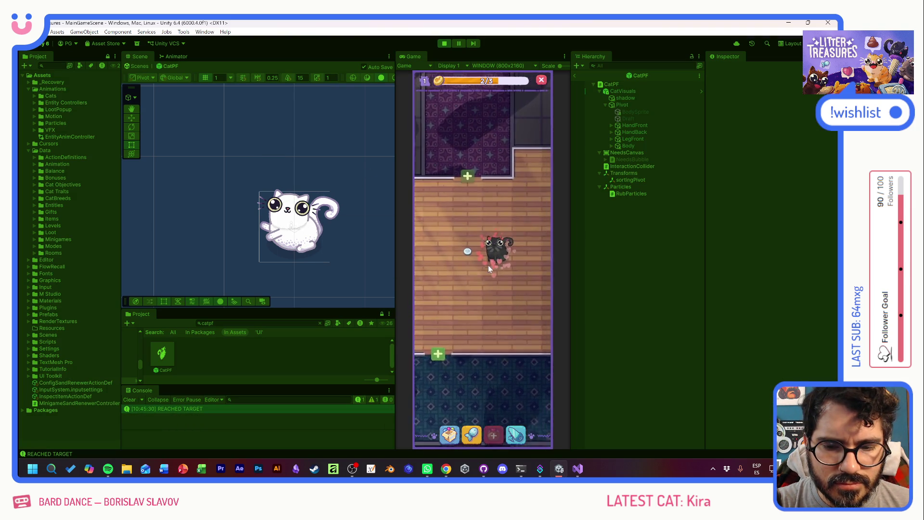
Place the floor item as a bowl on the wood floor and exit prefab mode
left_click(453, 262)
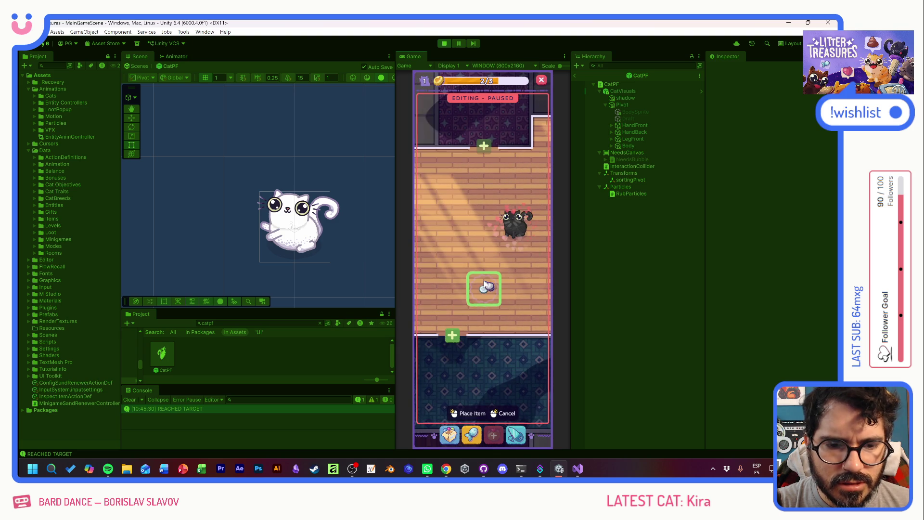
left_click(454, 291)
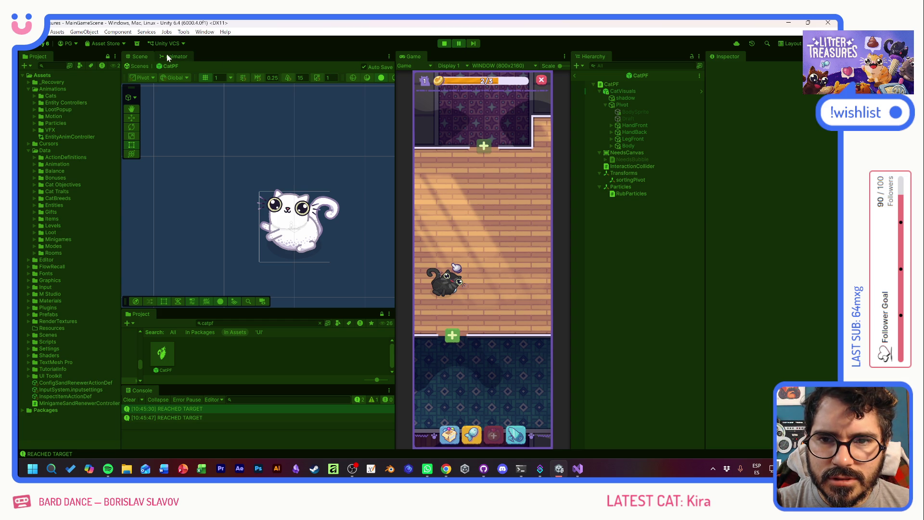
left_click(574, 76)
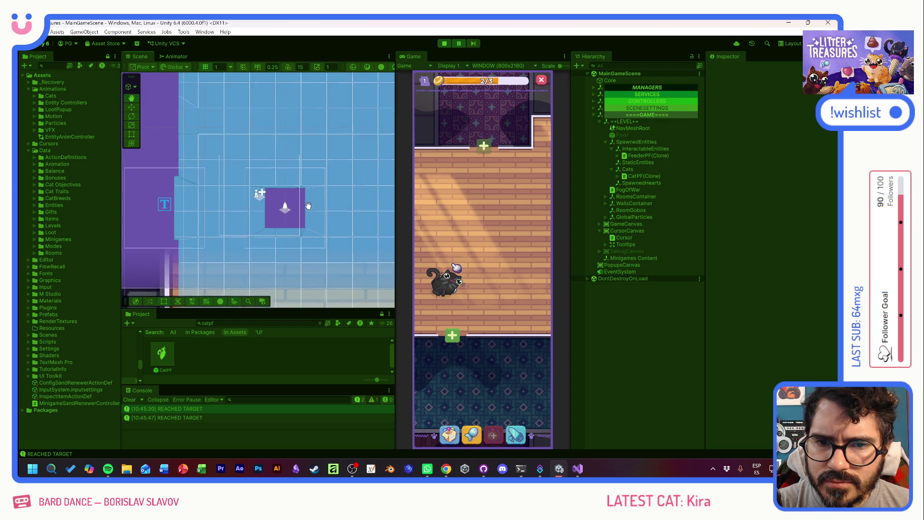
Check the spawned CatPF(Clone)'s remaining distance, then switch to Microsoft Copilot
left_click(631, 177)
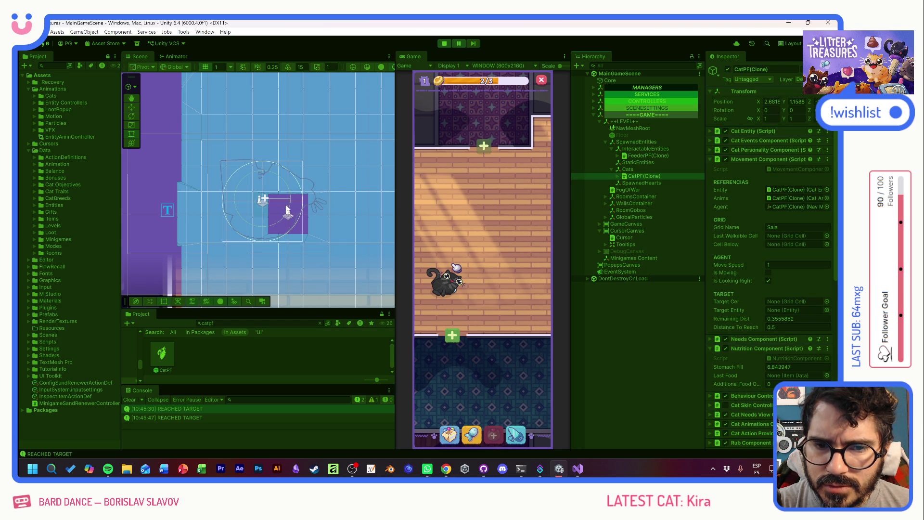
scroll(265, 198, "up", 2)
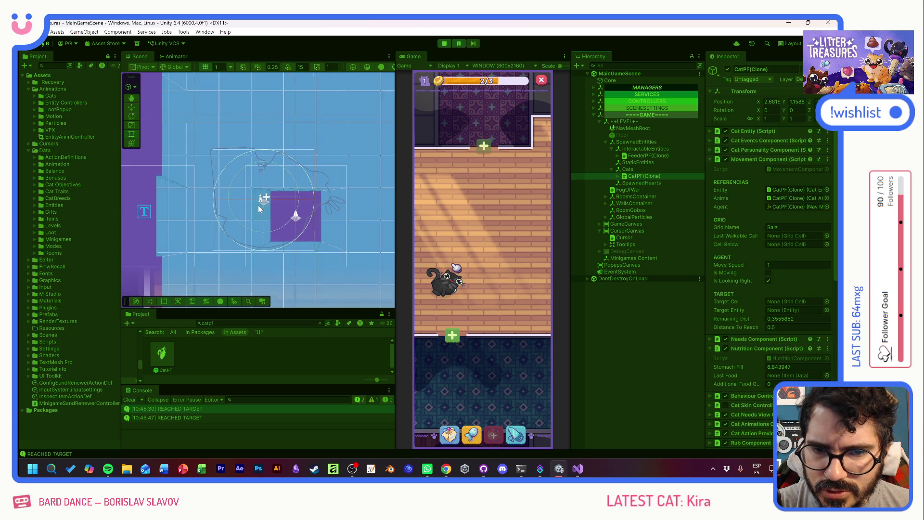
scroll(299, 235, "down", 2)
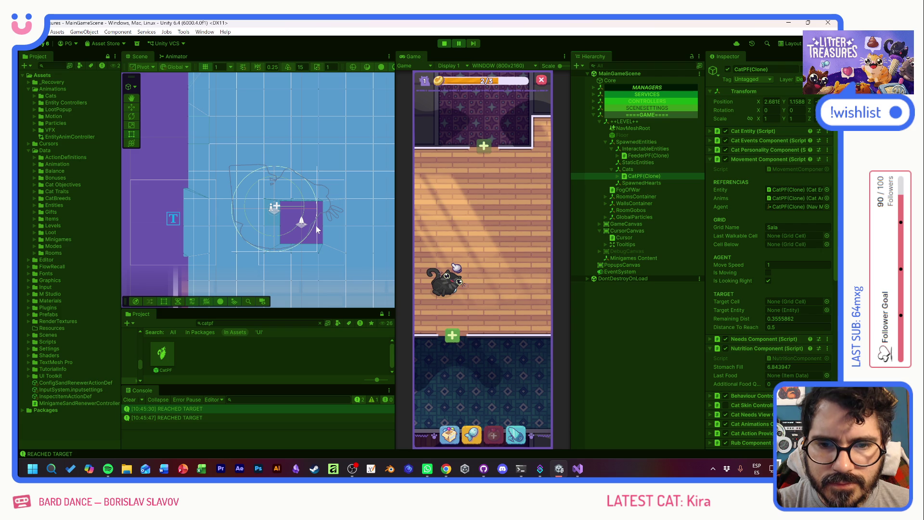
left_click(89, 468)
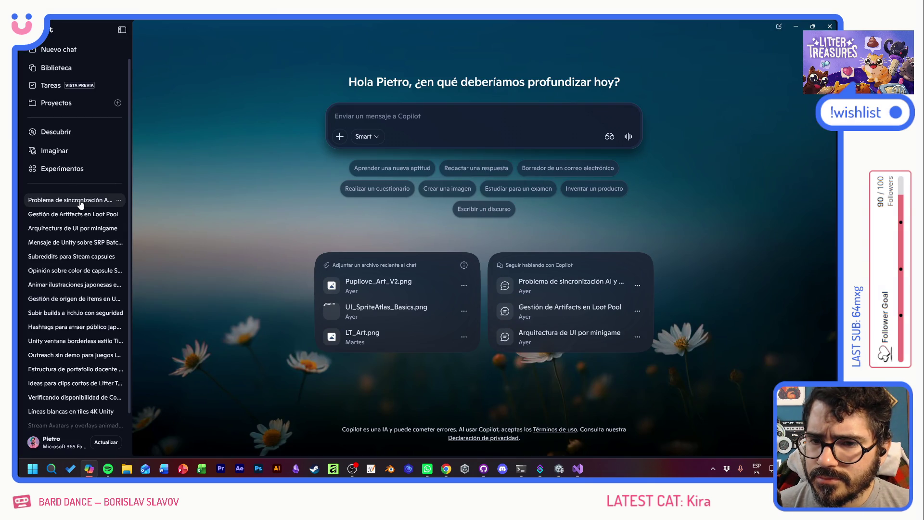
In the 'Problema de sincronización AI y gatos en Unity' chat, ask why carved obstacles still overlap the agent radius
left_click(80, 202)
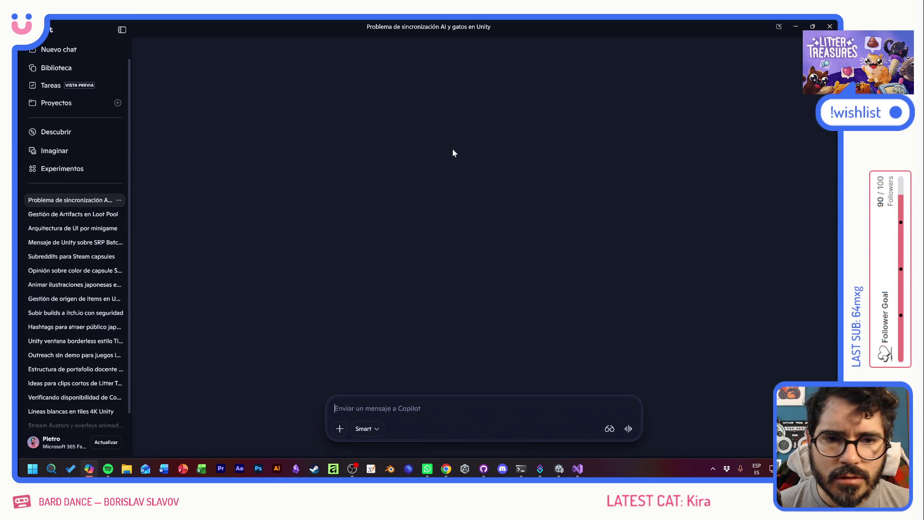
type("cop")
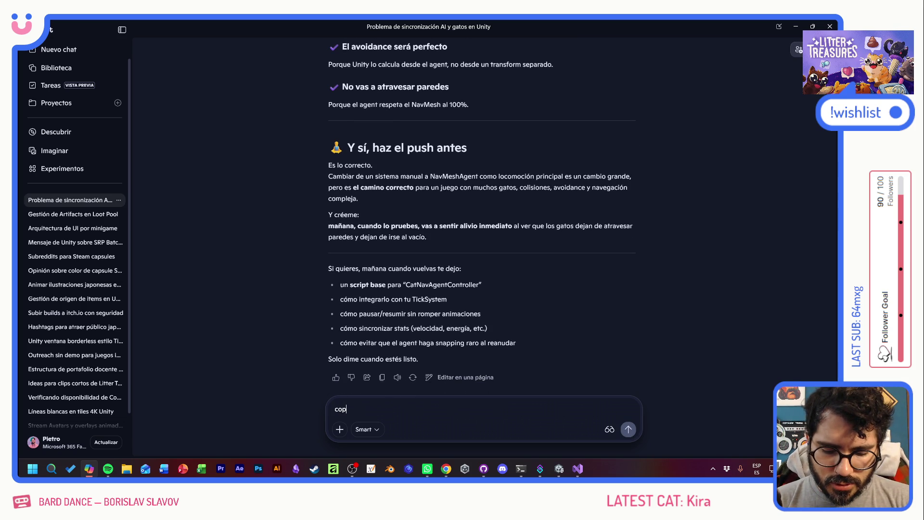
type("ito esta fun")
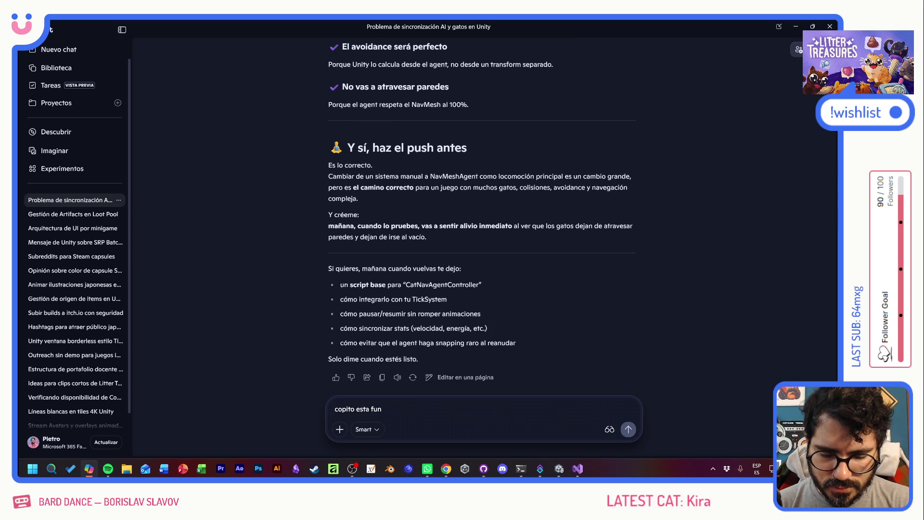
type("cionando!")
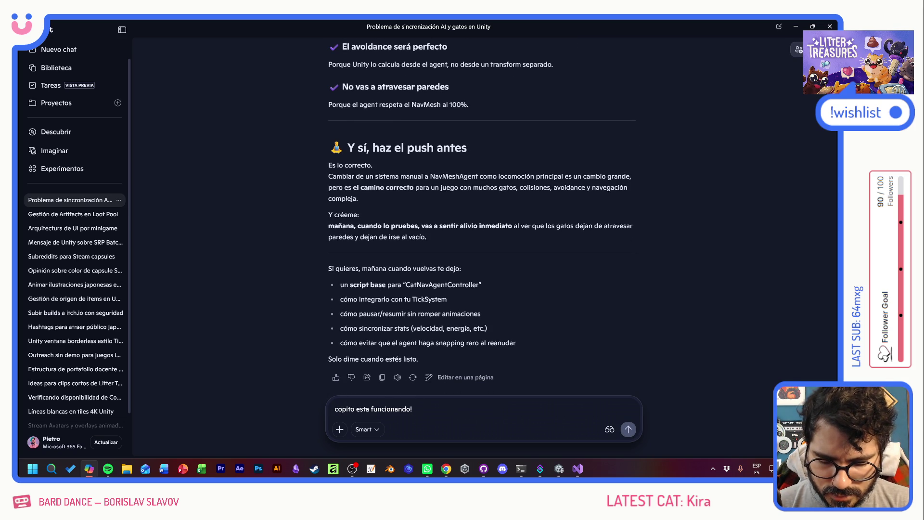
type(" Pero lo que no entiendo es el tema del radio del agente. Le pongo, ")
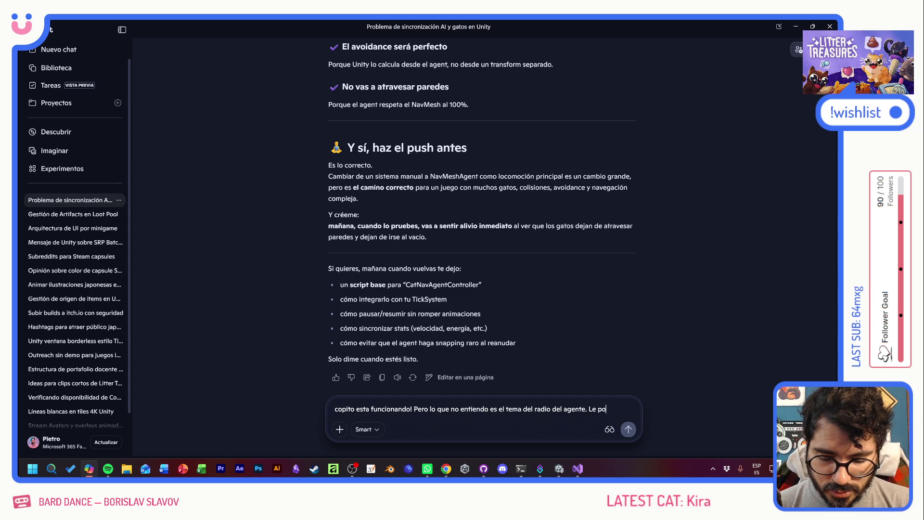
type("no se, ")
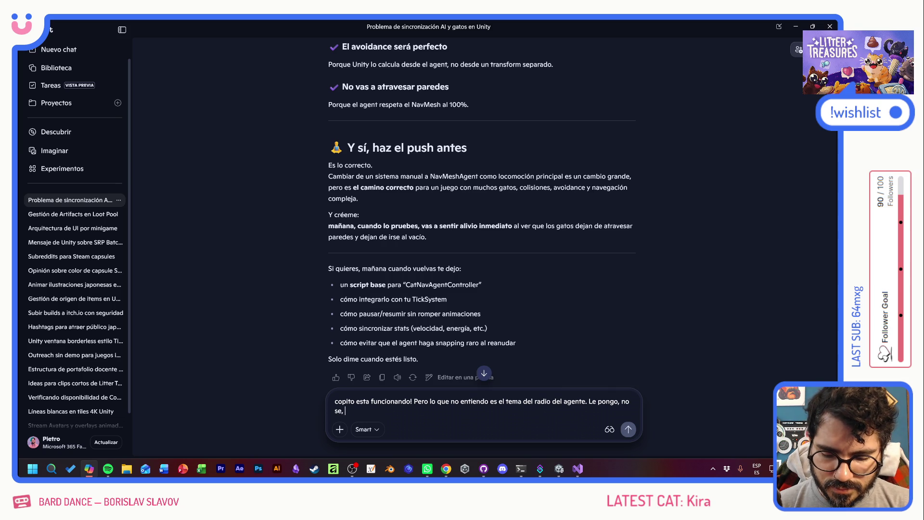
type(".5 y visualm")
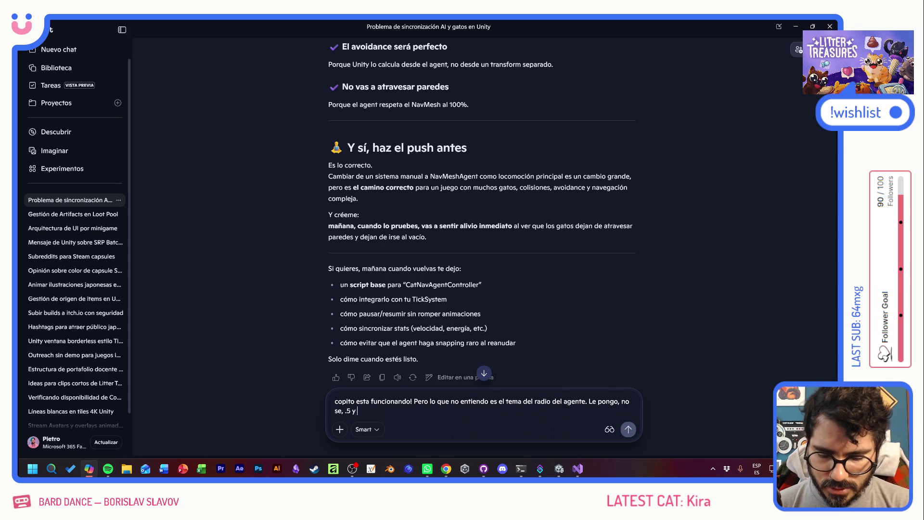
type("e")
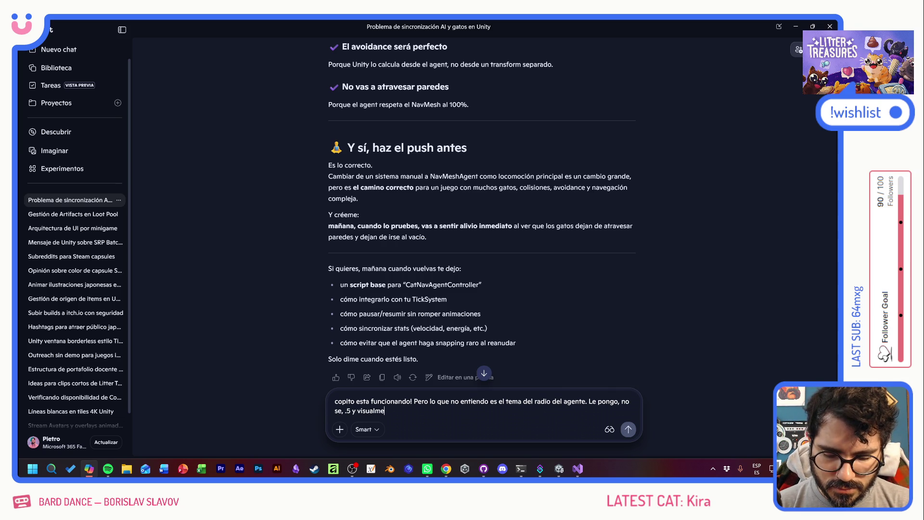
type("nte veo el circulo PERO")
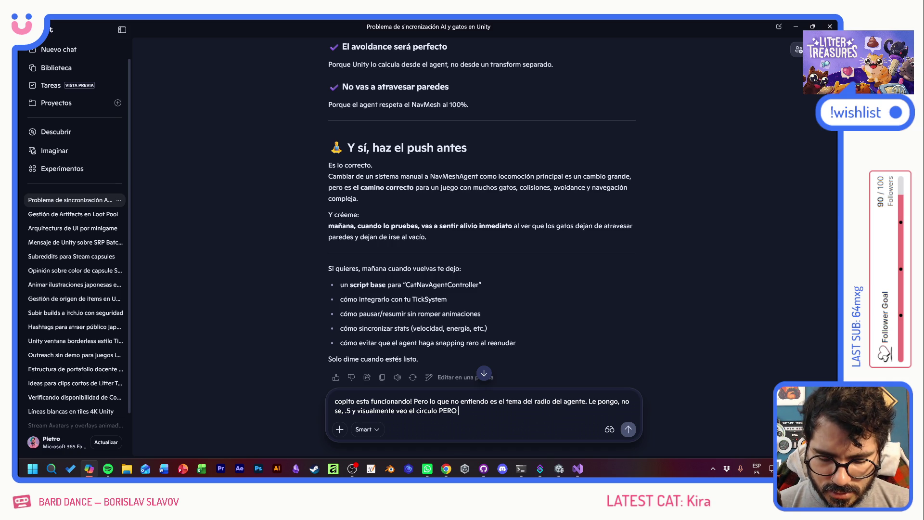
type("mis obst")
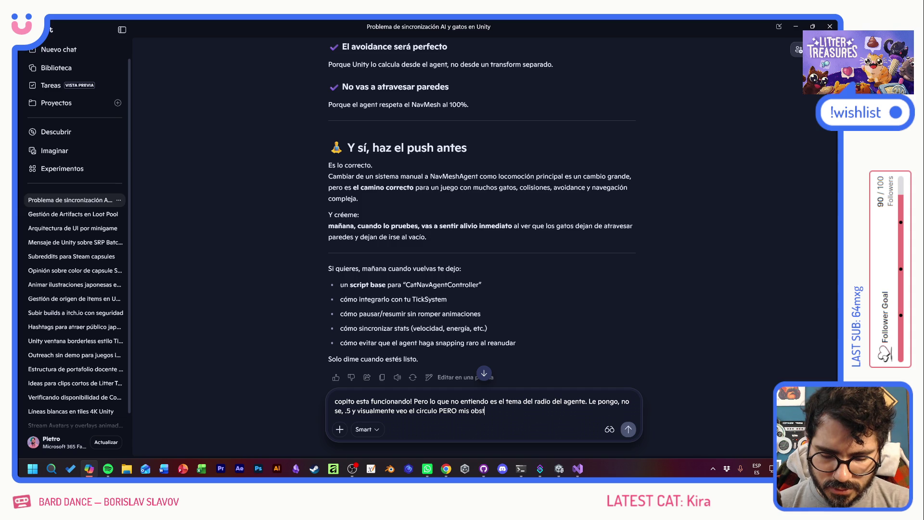
type("aculos que han h")
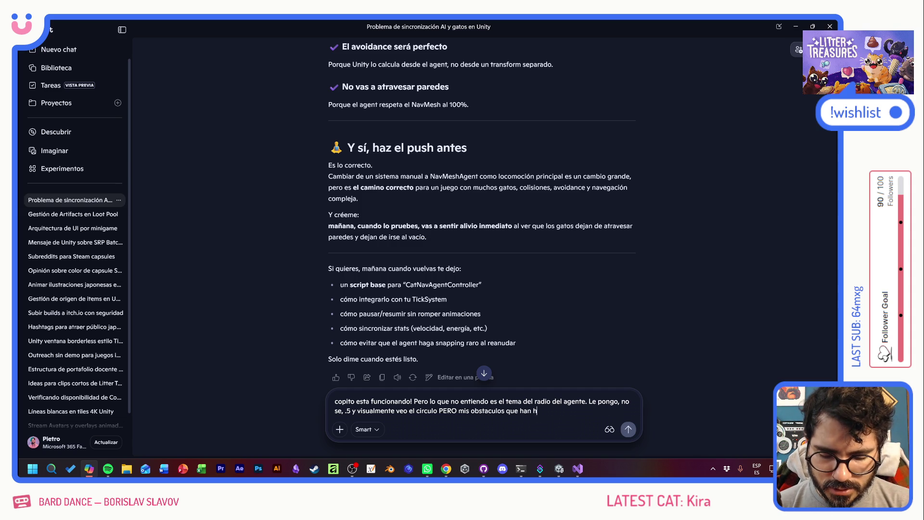
type("echo carve en")
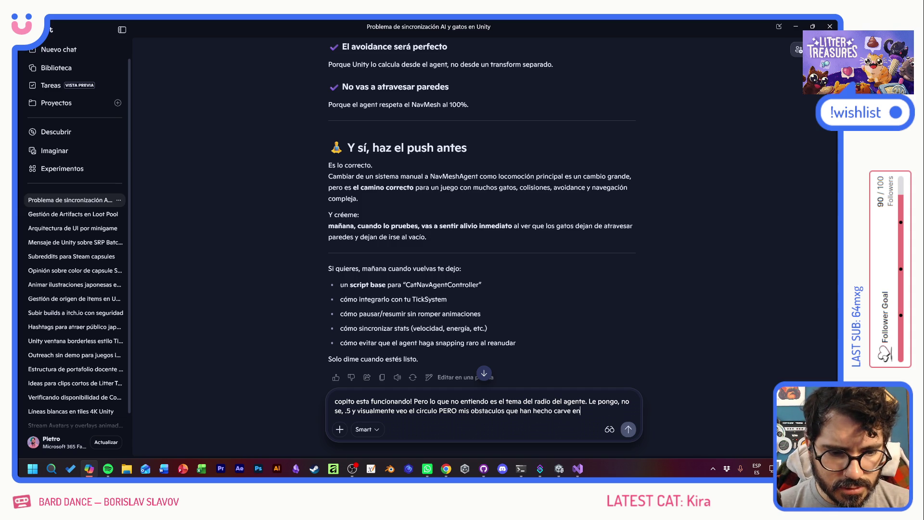
type(" el navmesh")
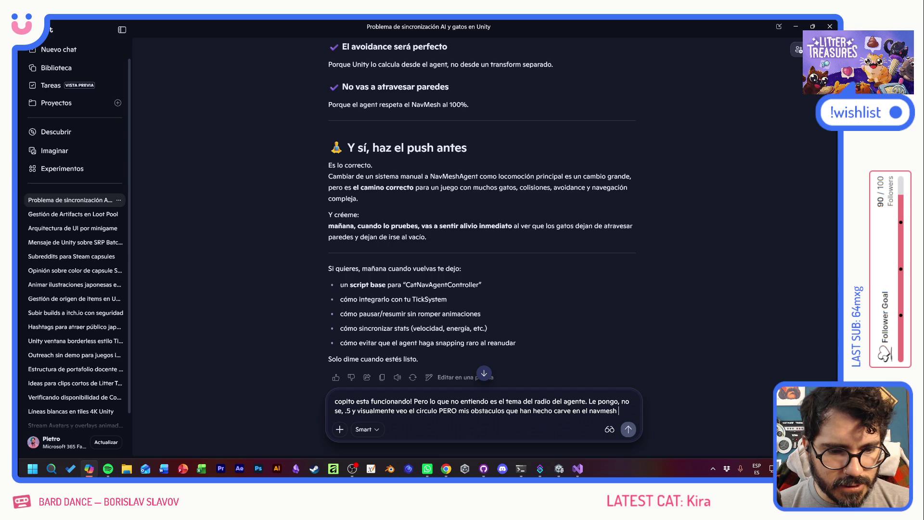
type(" igual")
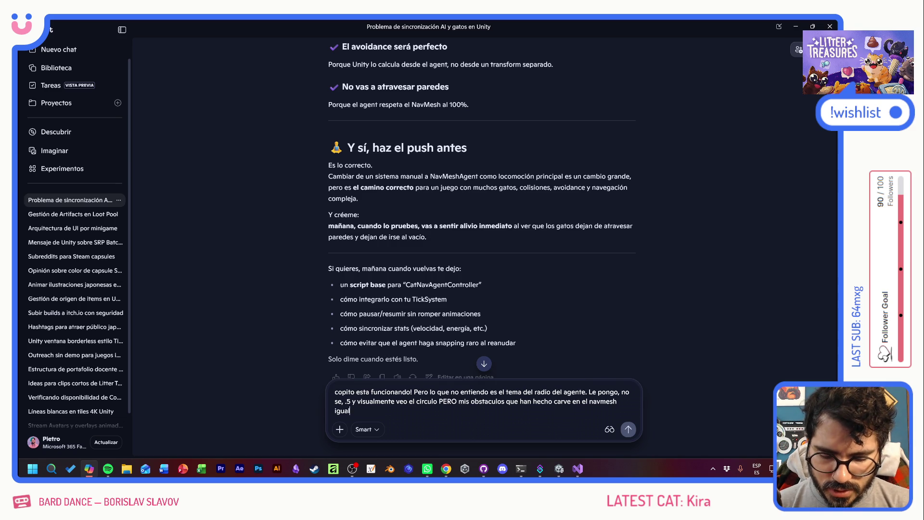
type(" hacen overlap con")
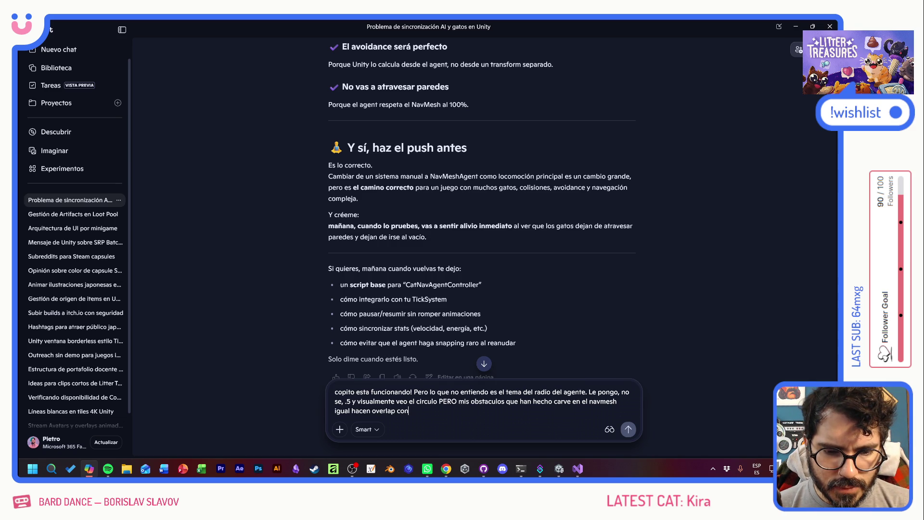
type(" el radio. Es decir ")
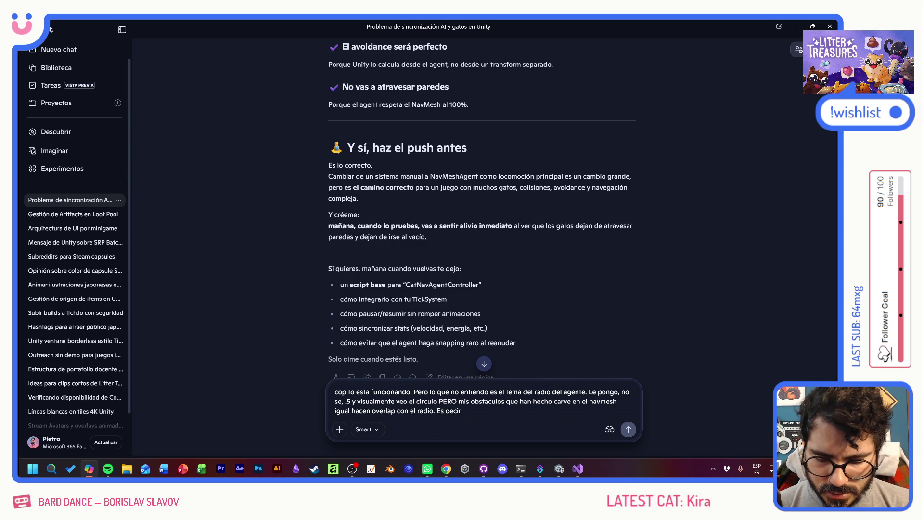
type("solo le import")
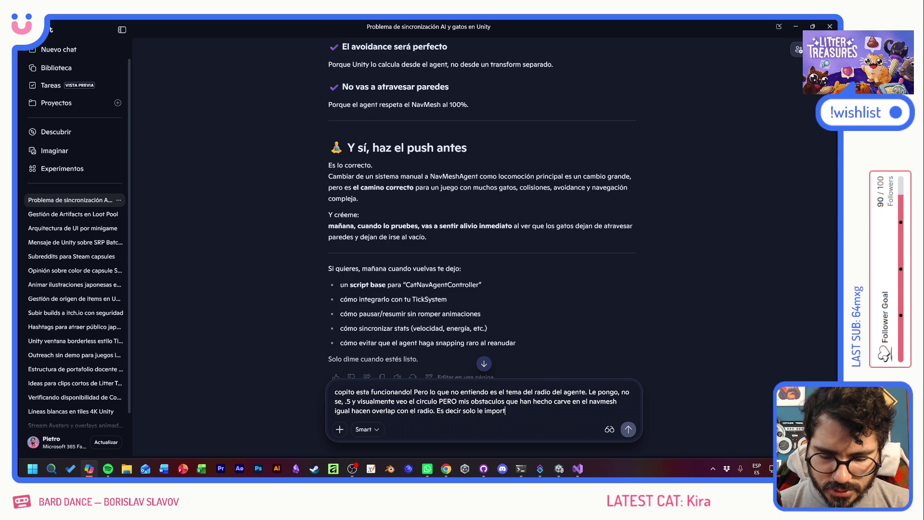
type("a su centro ")
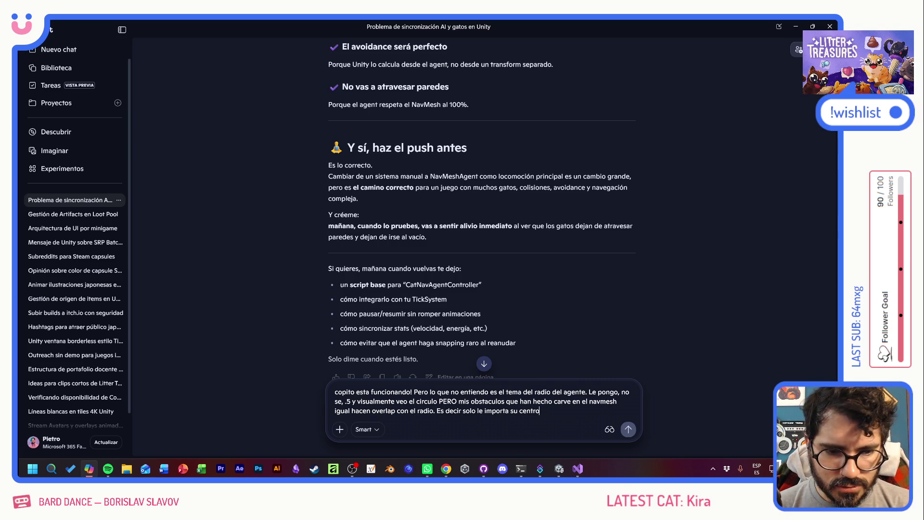
type("y el centro no ")
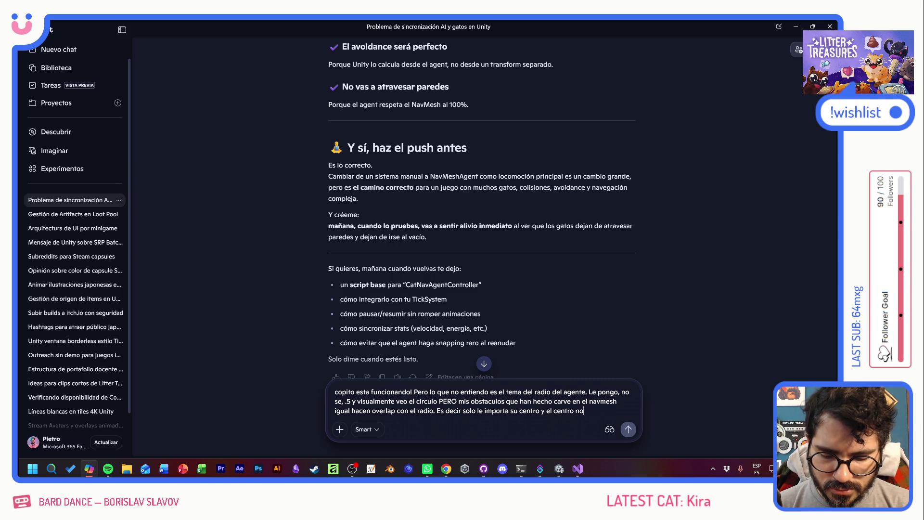
type("entra dentro de")
type("l obstaculo per")
type("o no deja e")
type("spacio")
type(" del ")
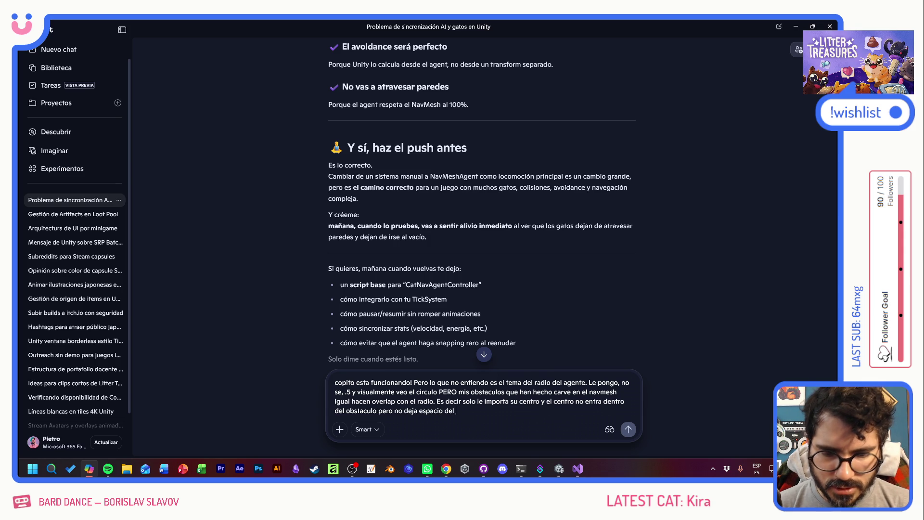
type("radio, entonces el ga")
type("to se 4está met")
type("iendo muy encima de ")
type("las cosas.")
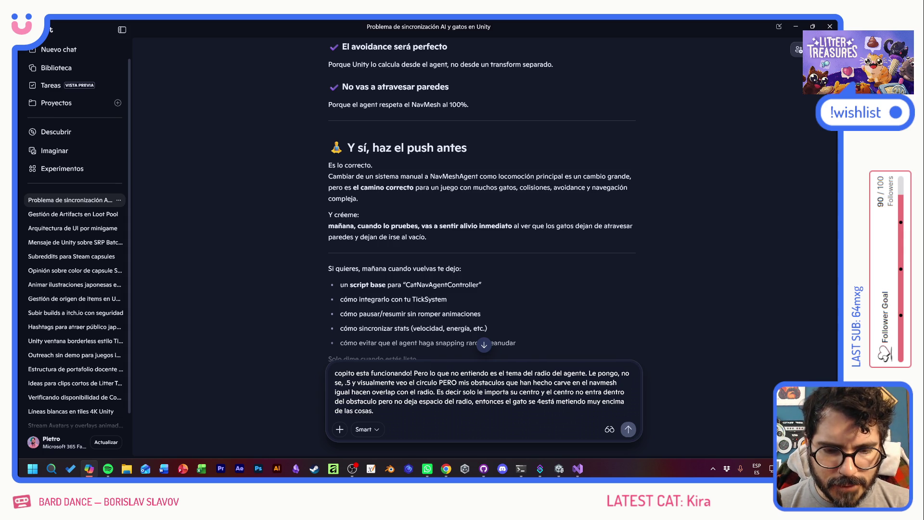
type(" N")
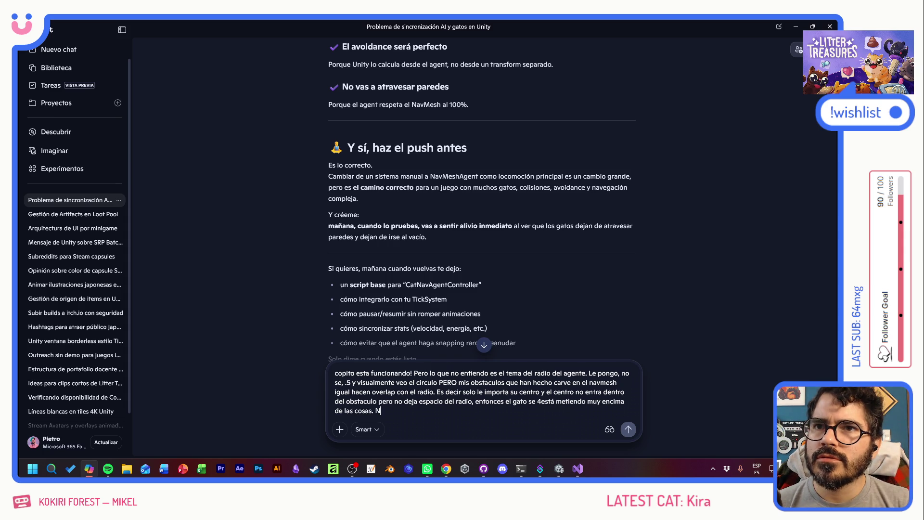
type("o s")
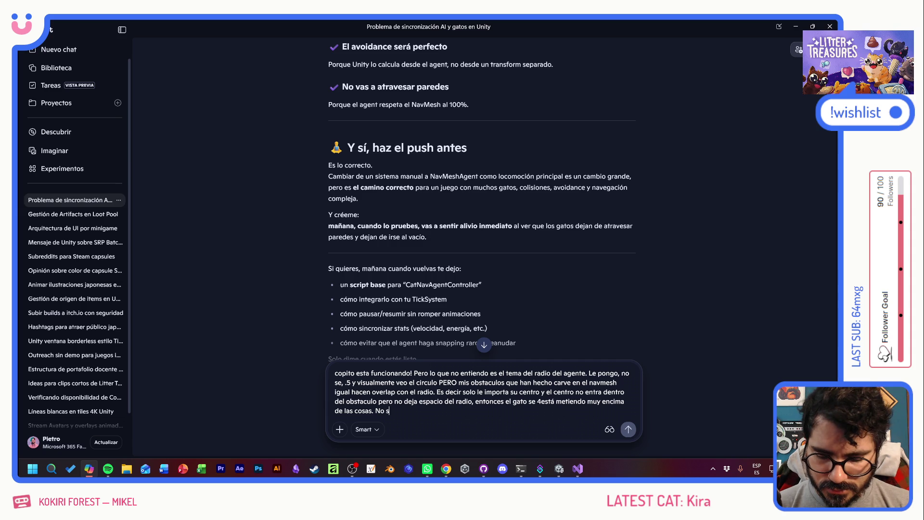
type("e si es un setting ")
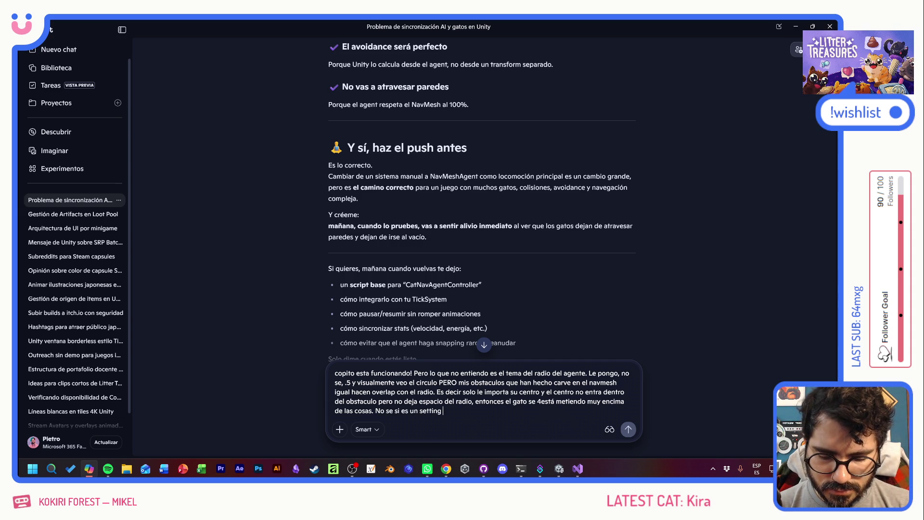
type("o asi funciona, ")
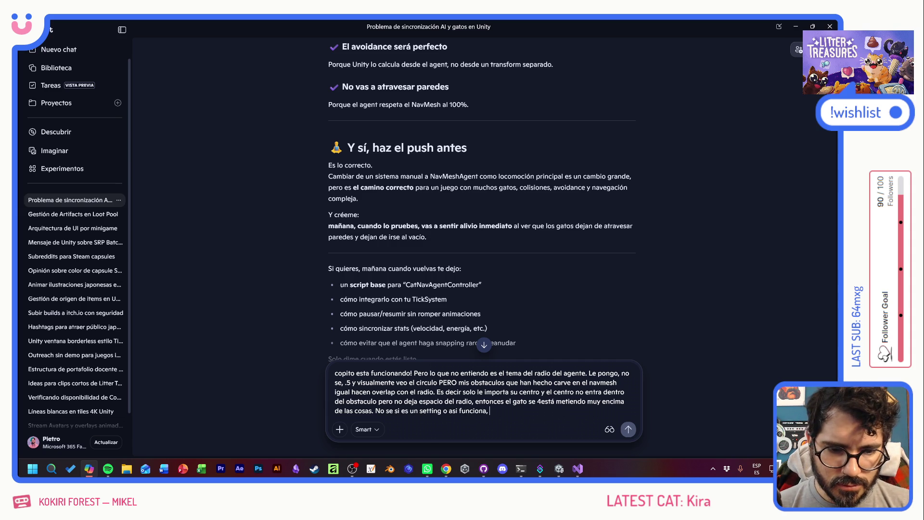
type("o tal vez na c")
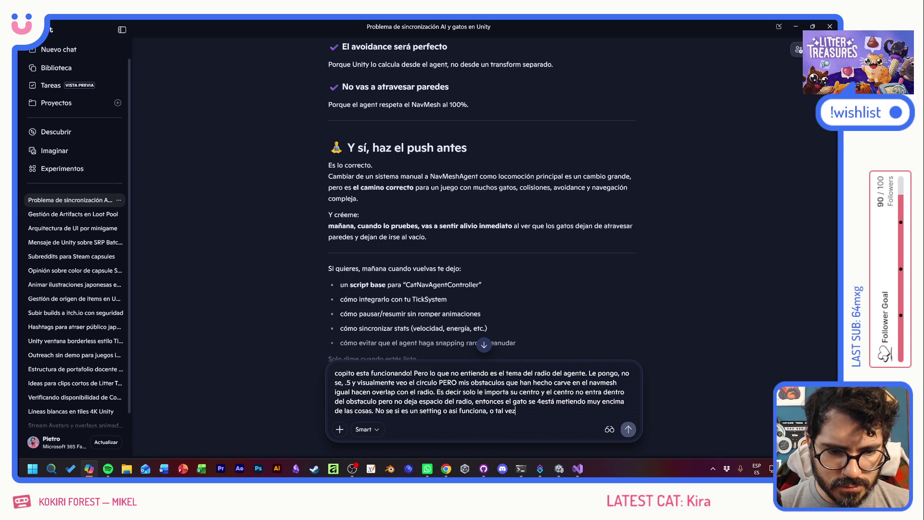
type("es haer")
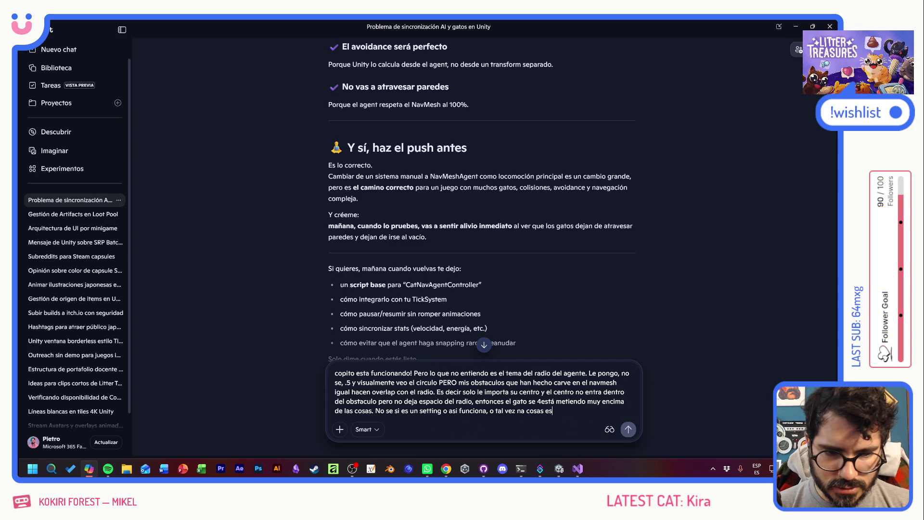
key("BackSpace")
type("cer CARVE")
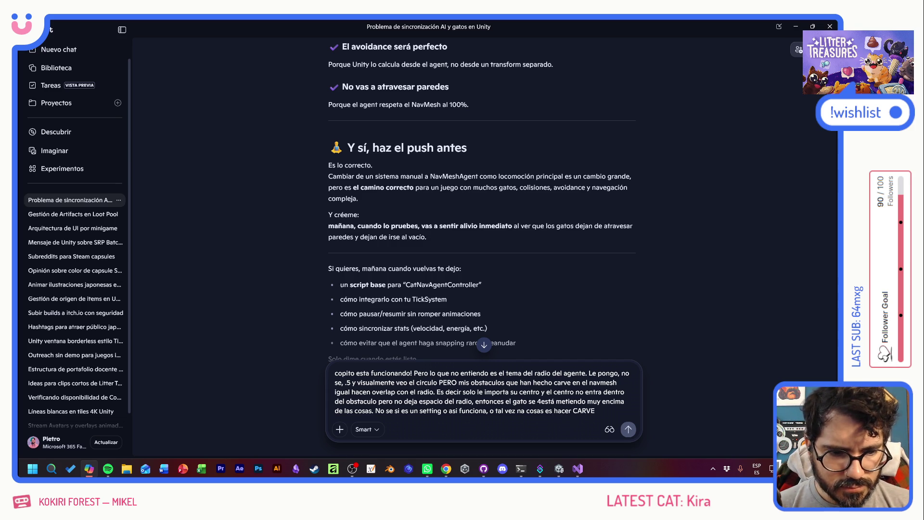
type(" y modificarl")
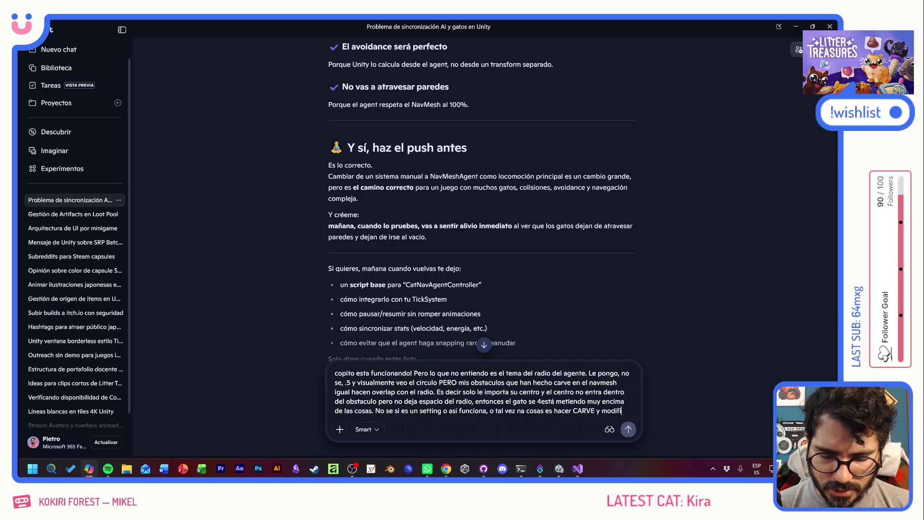
key("BackSpace")
type("el nav")
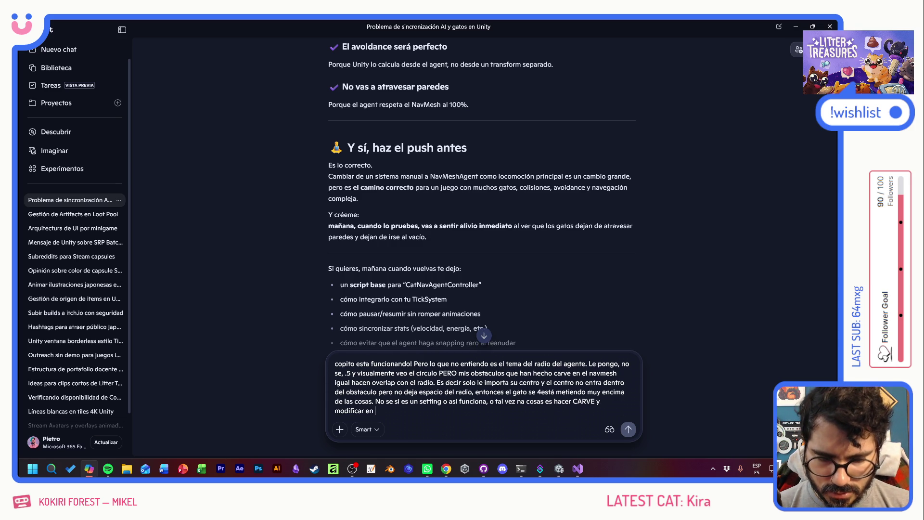
type("mesh y ")
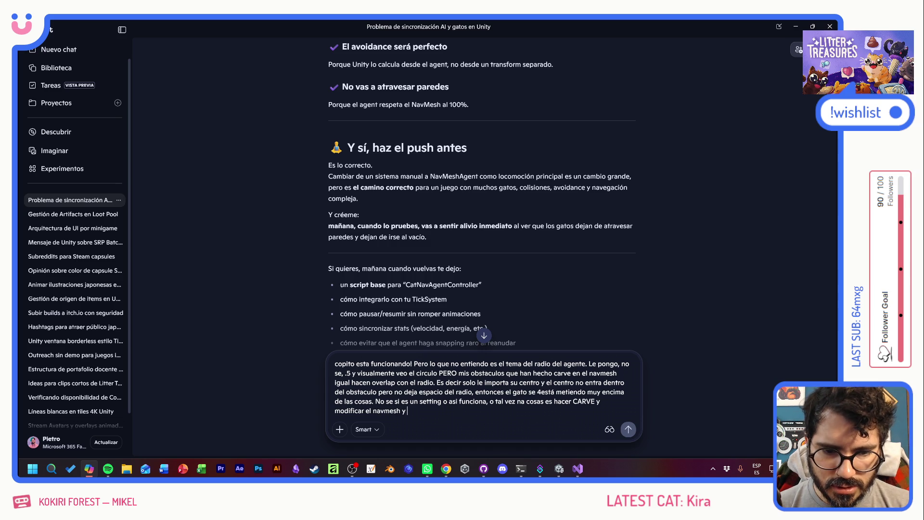
type("OTRA es ")
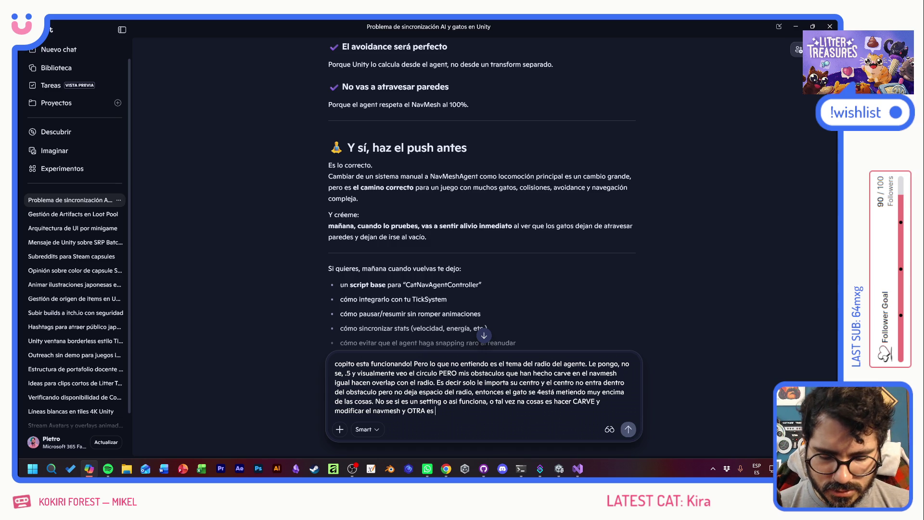
type("que")
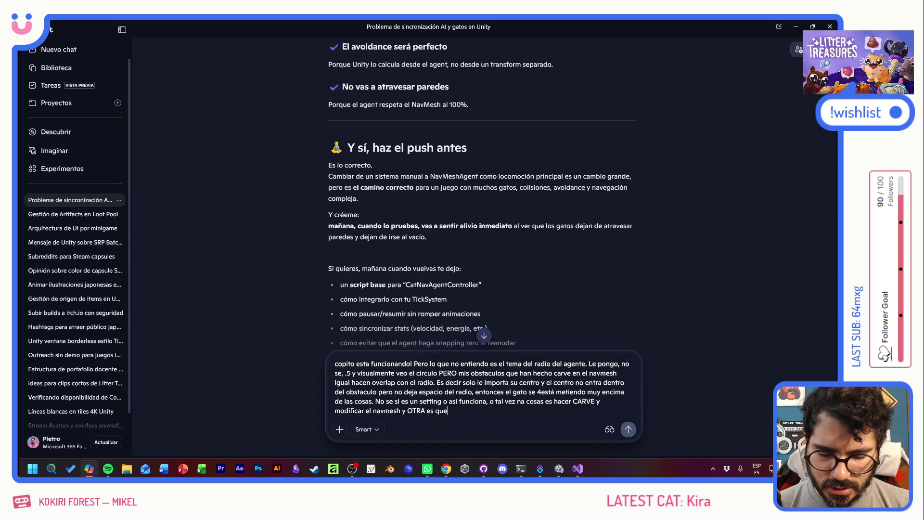
type(" el objeto sea un ")
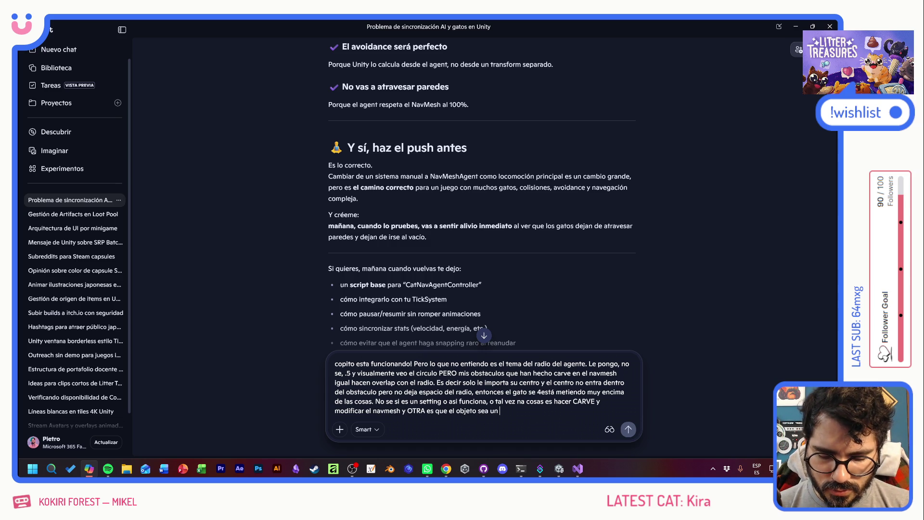
type("OBSTACLE.")
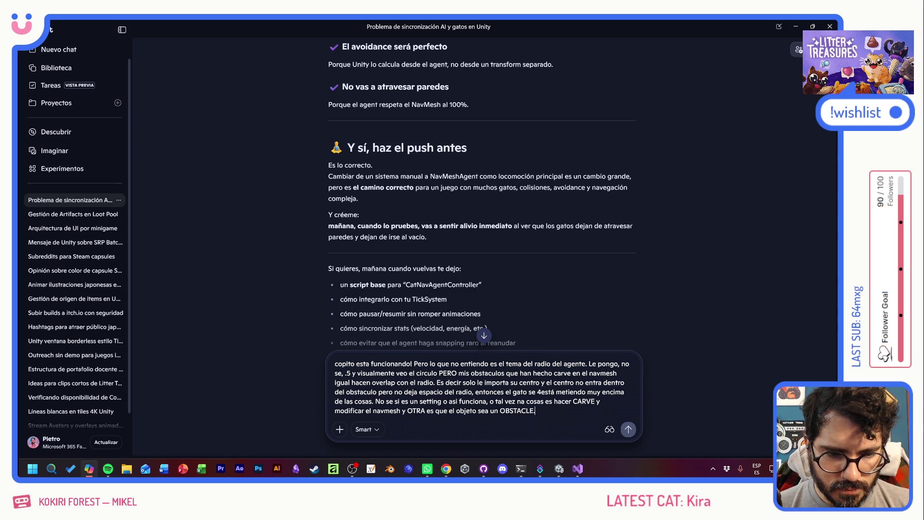
key("Return")
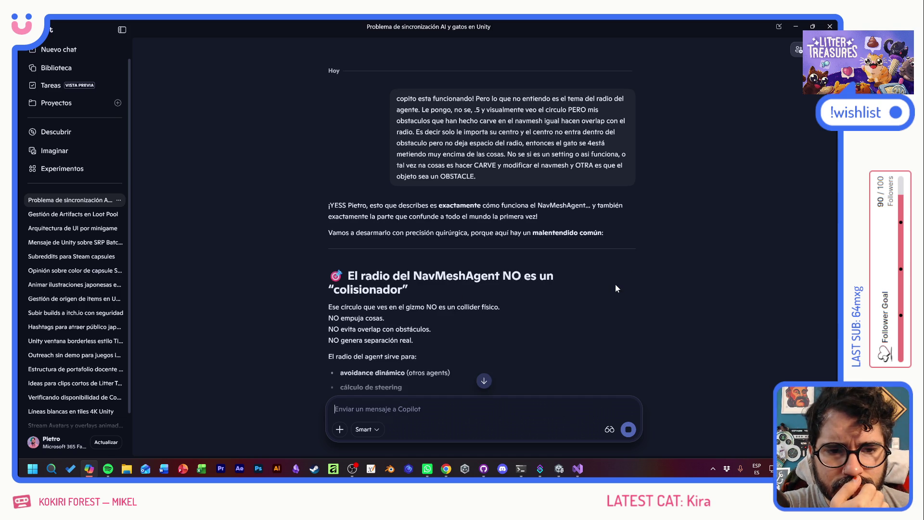
Scroll through Copilot's reply covering the radius explanation, SOLUCIÓN 1 and SOLUCIÓN 2
scroll(615, 283, "down", 2)
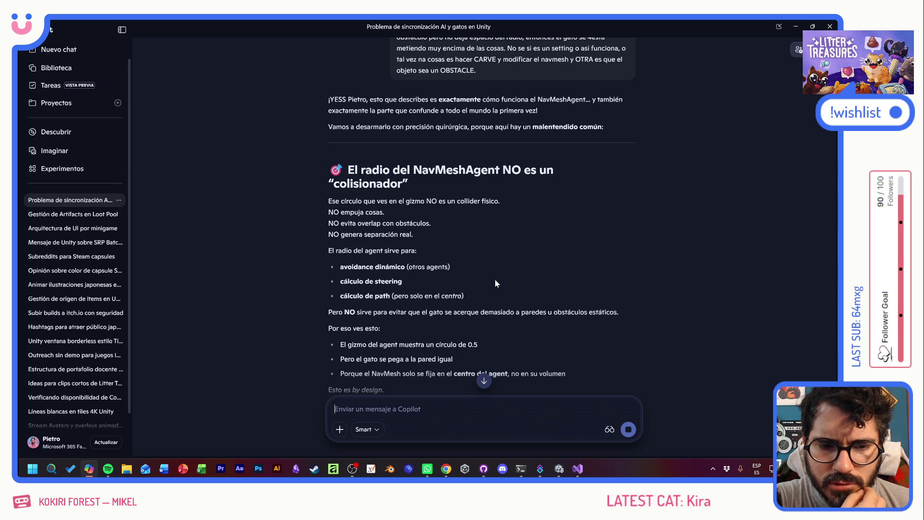
scroll(557, 285, "down", 3)
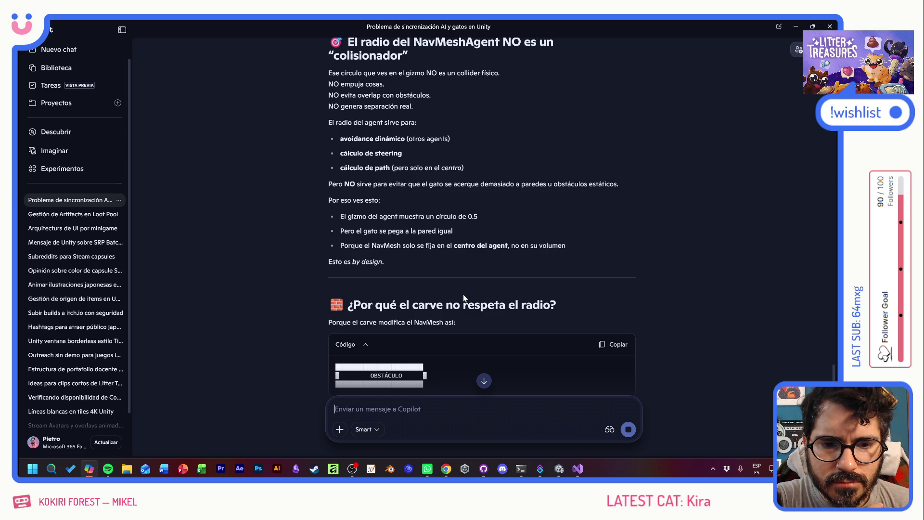
scroll(506, 257, "down", 2)
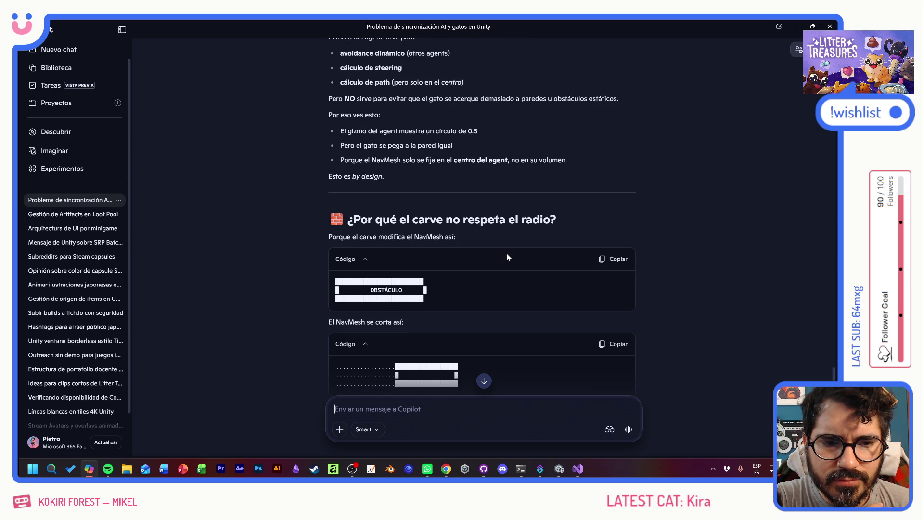
scroll(476, 294, "down", 2)
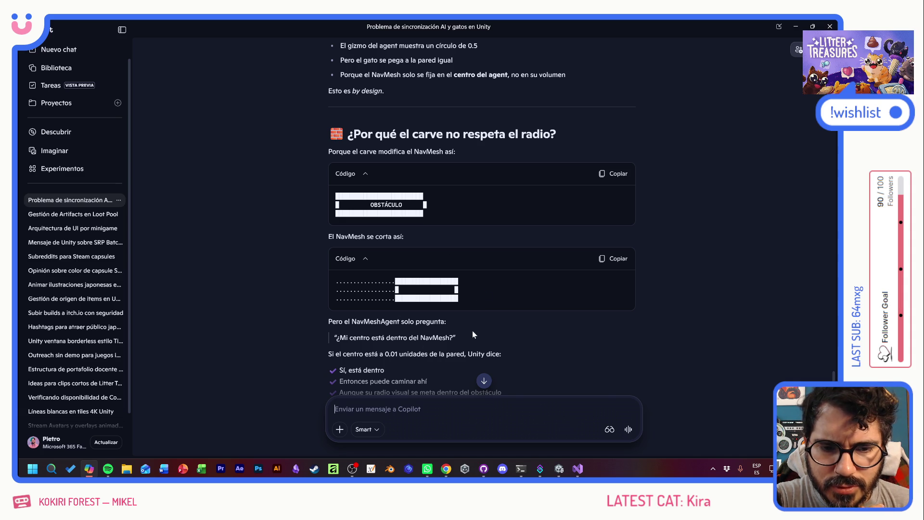
scroll(483, 324, "down", 3)
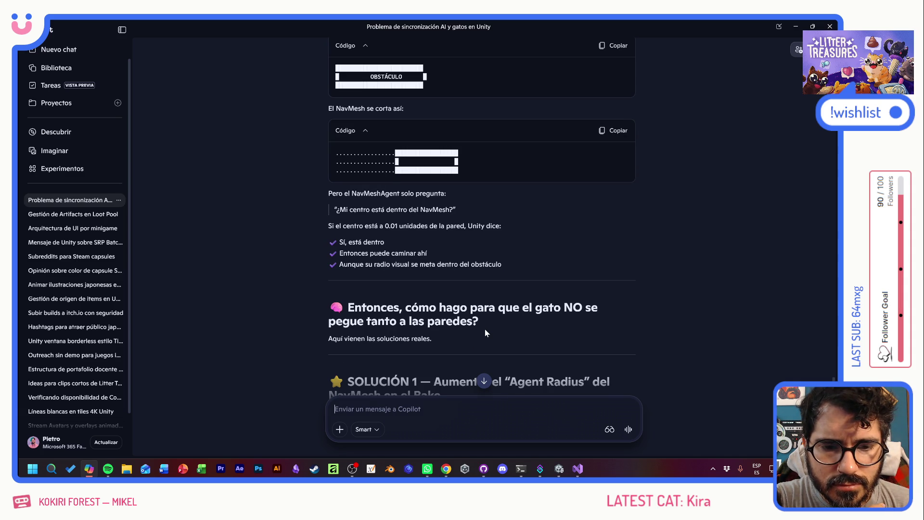
scroll(485, 332, "down", 3)
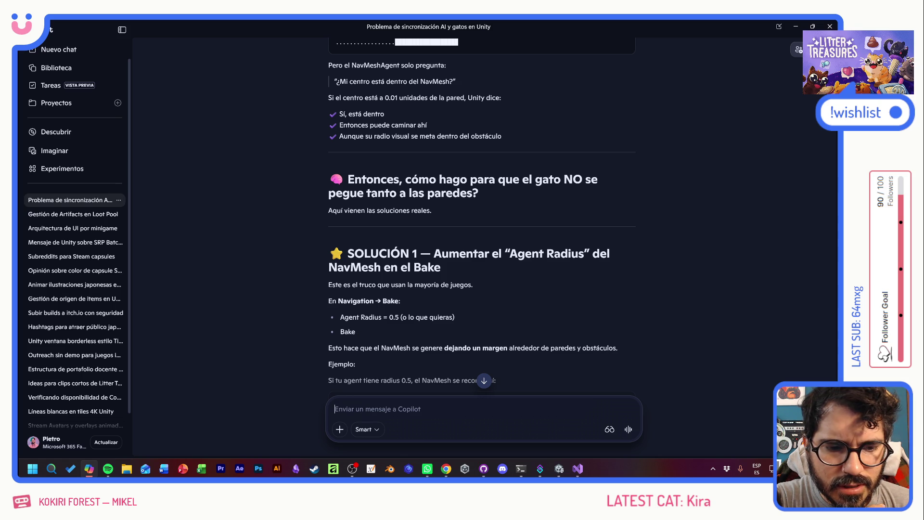
scroll(542, 319, "down", 3)
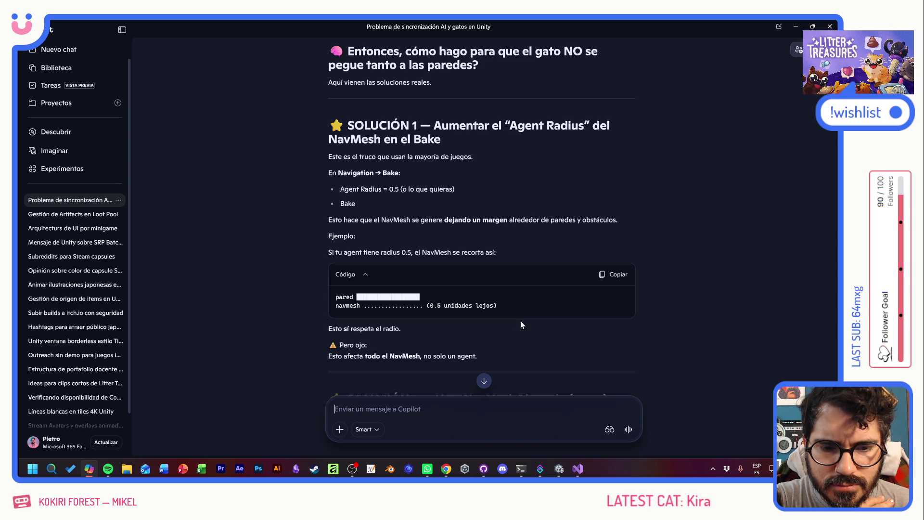
scroll(521, 324, "down", 3)
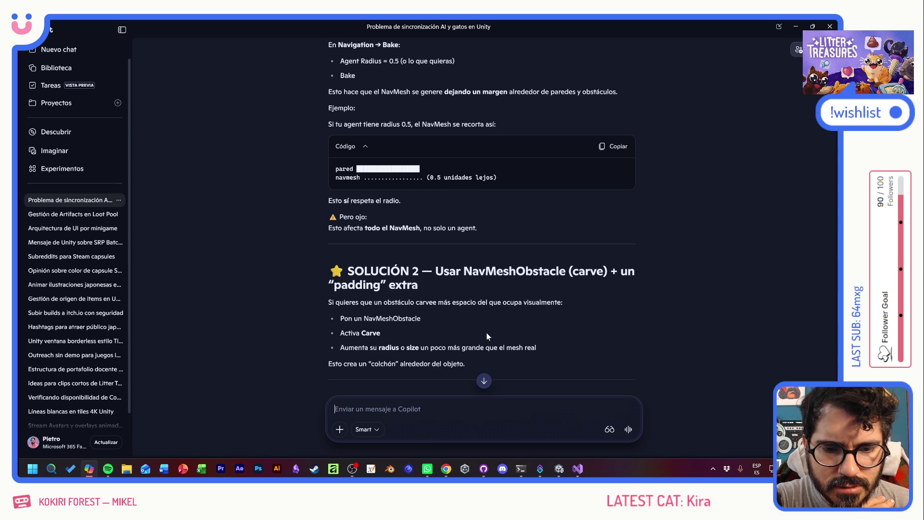
scroll(490, 336, "down", 3)
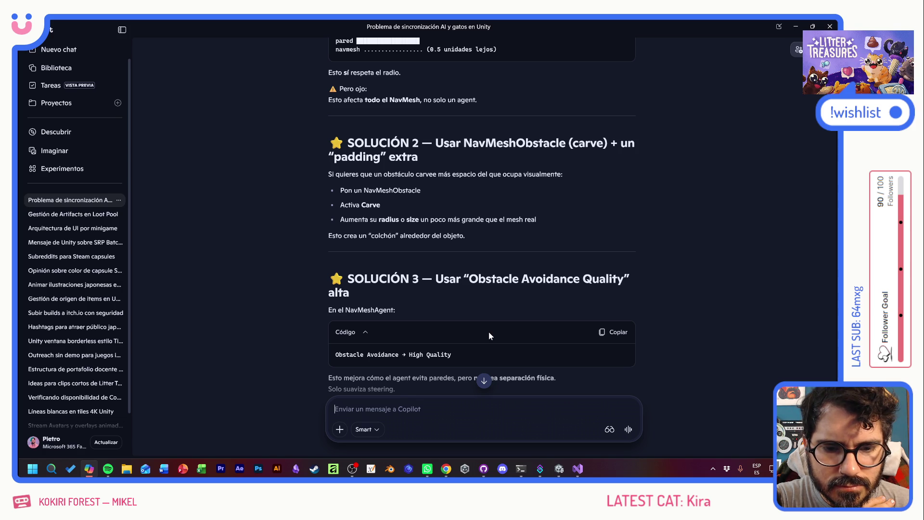
Read SOLUCIÓN 3, 4 and 'Lo que NO funciona', then return to Unity
scroll(488, 335, "down", 4)
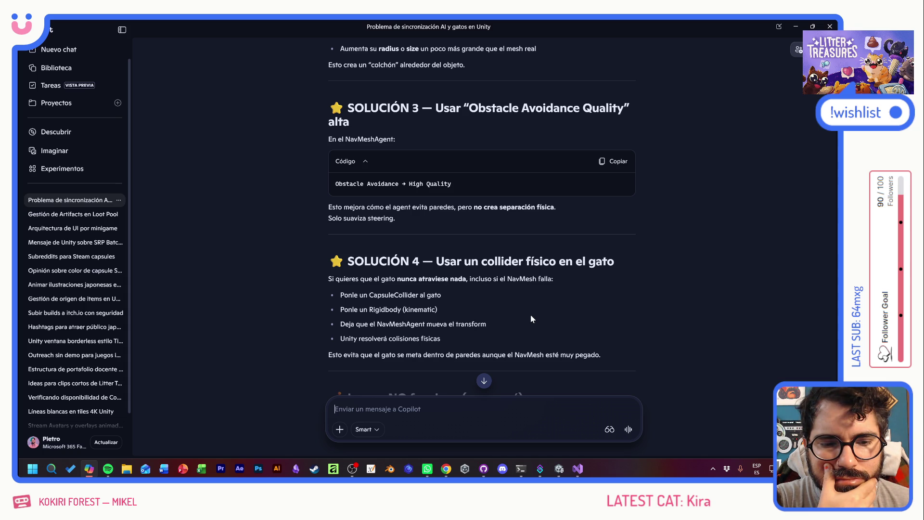
scroll(531, 316, "down", 3)
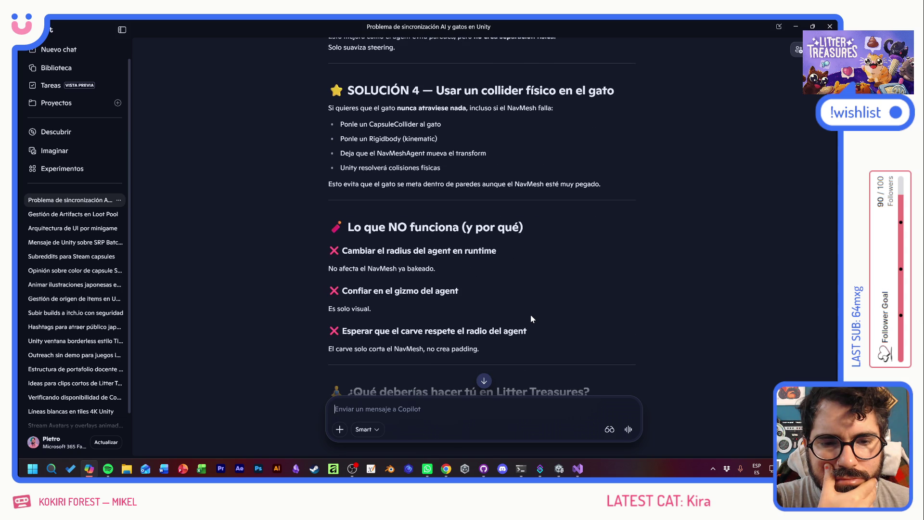
key("alt+Tab")
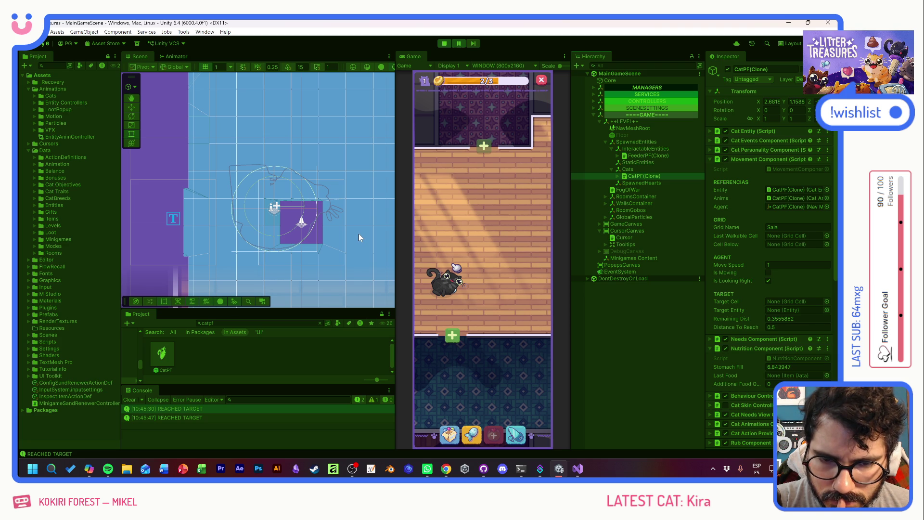
Open the Navigation window from Window > AI
left_click(190, 33)
mouse_move(204, 34)
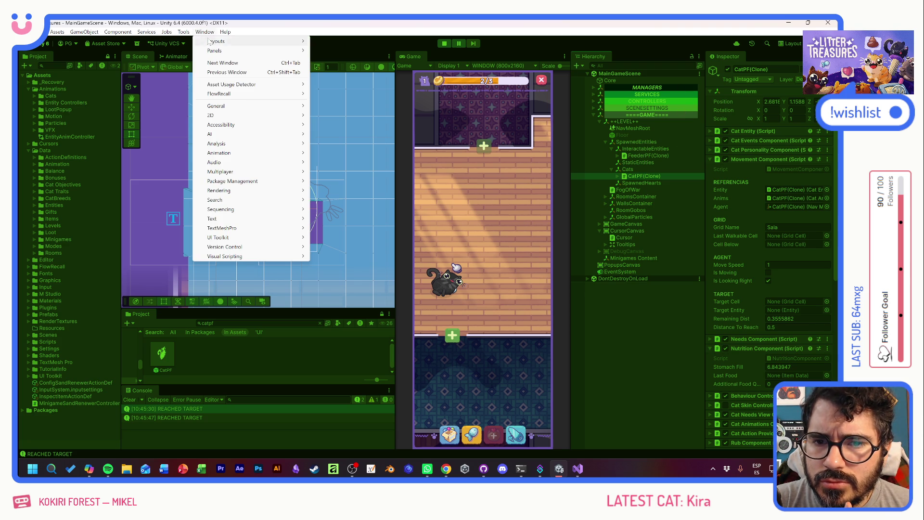
mouse_move(236, 134)
left_click(348, 136)
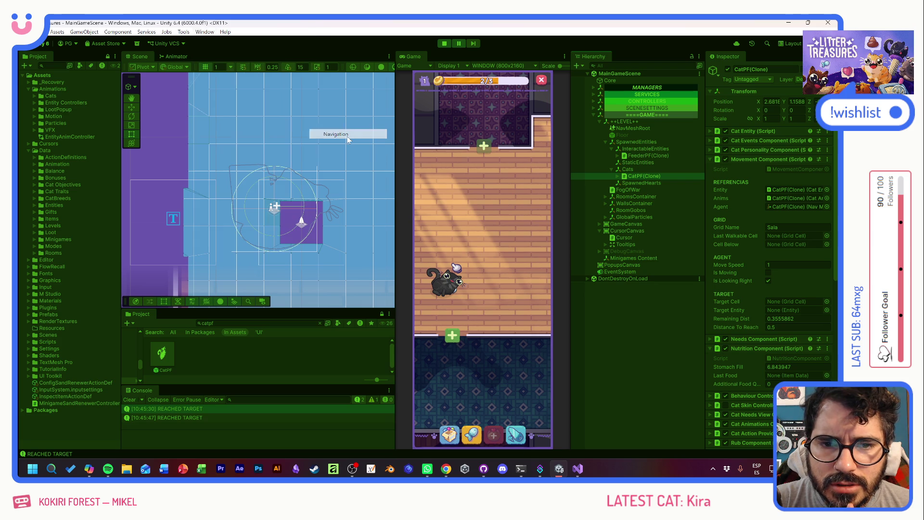
Look through the Navigation Updater from Window > AI and close it
left_click(187, 37)
mouse_move(205, 32)
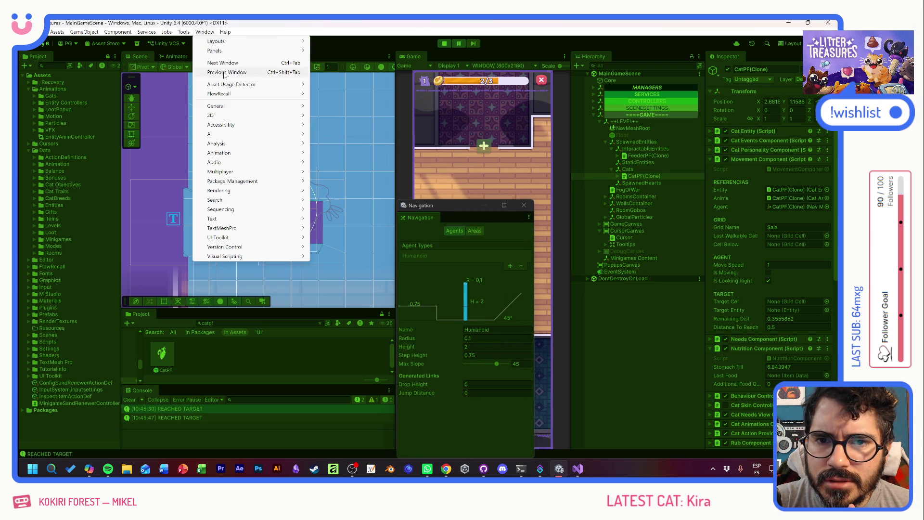
mouse_move(231, 134)
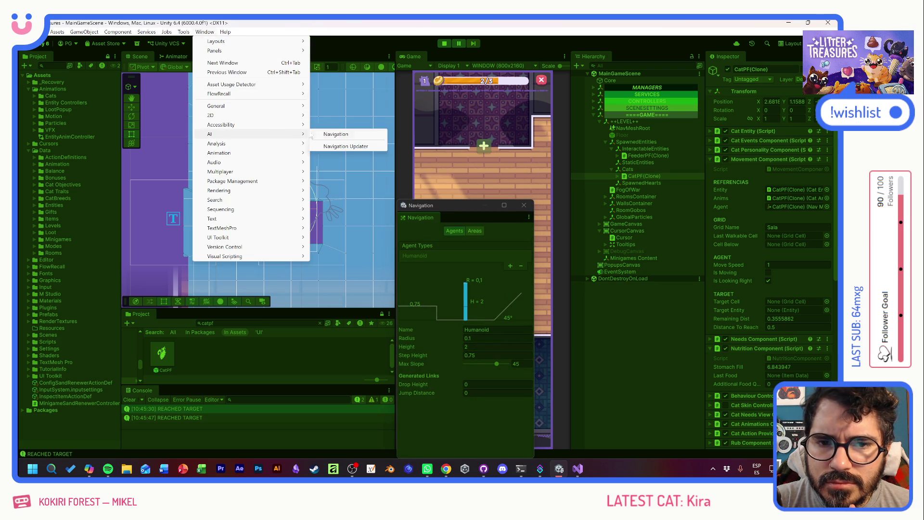
left_click(336, 147)
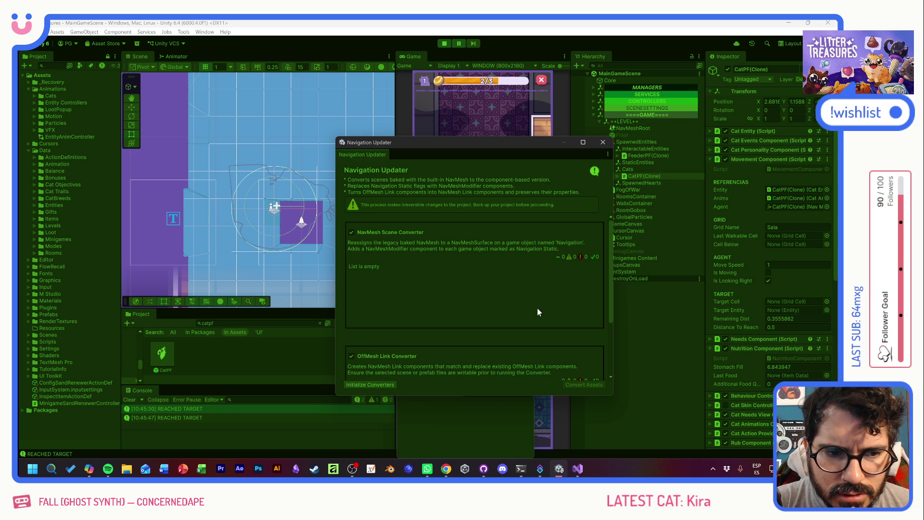
scroll(537, 310, "down", 3)
scroll(508, 302, "down", 1)
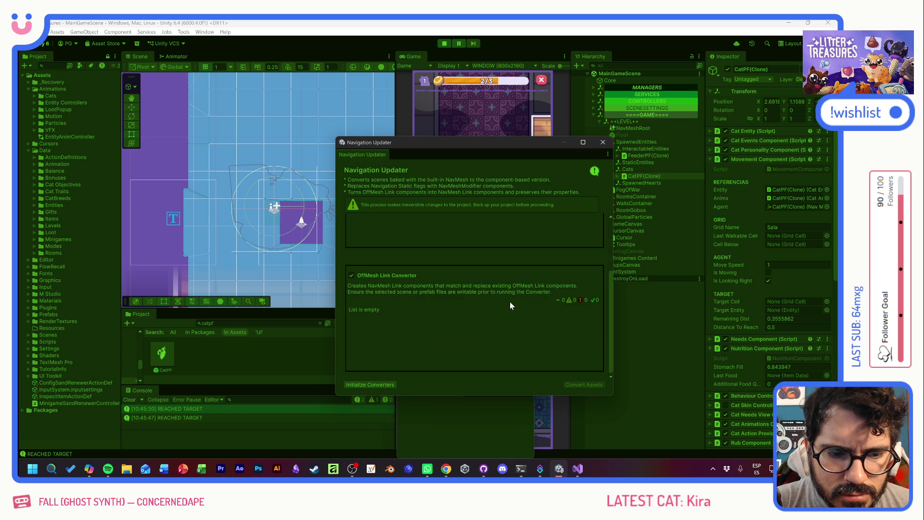
left_click(603, 142)
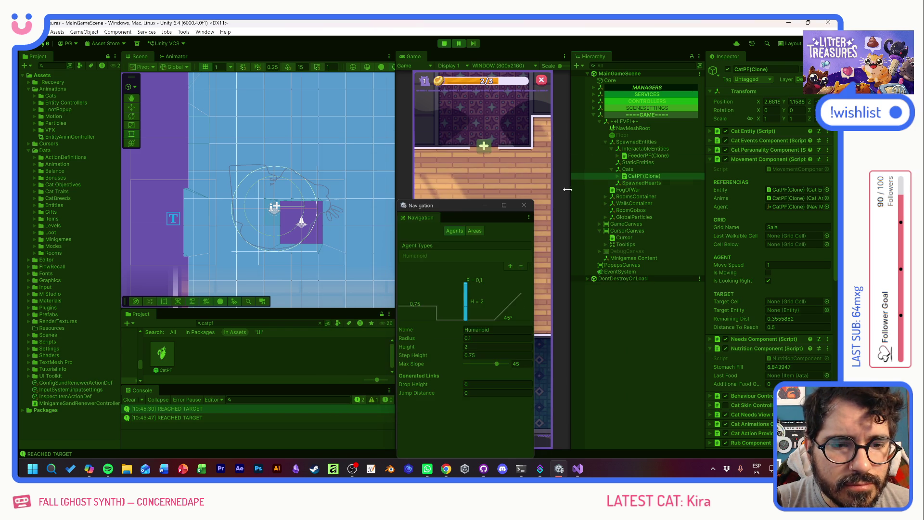
Try entering a Humanoid agent radius of .5 and glance at the area costs
left_click_drag(446, 203, 455, 189)
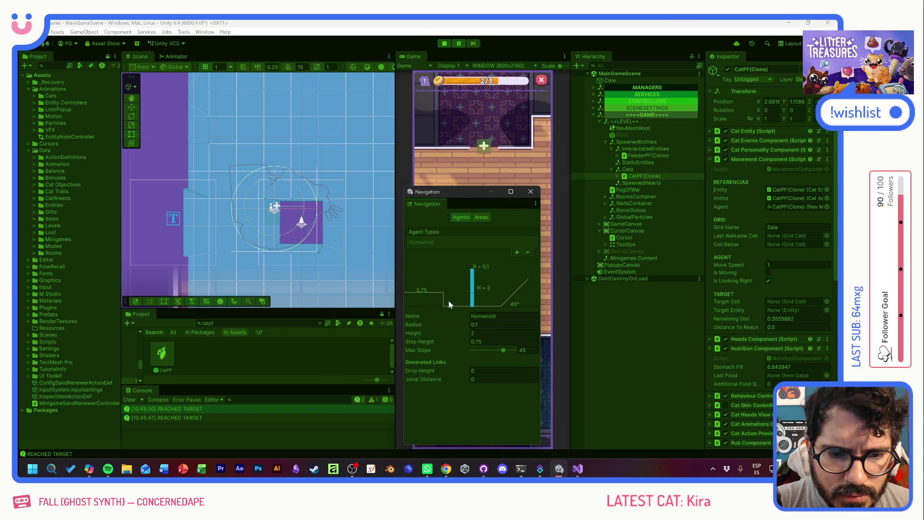
left_click(479, 325)
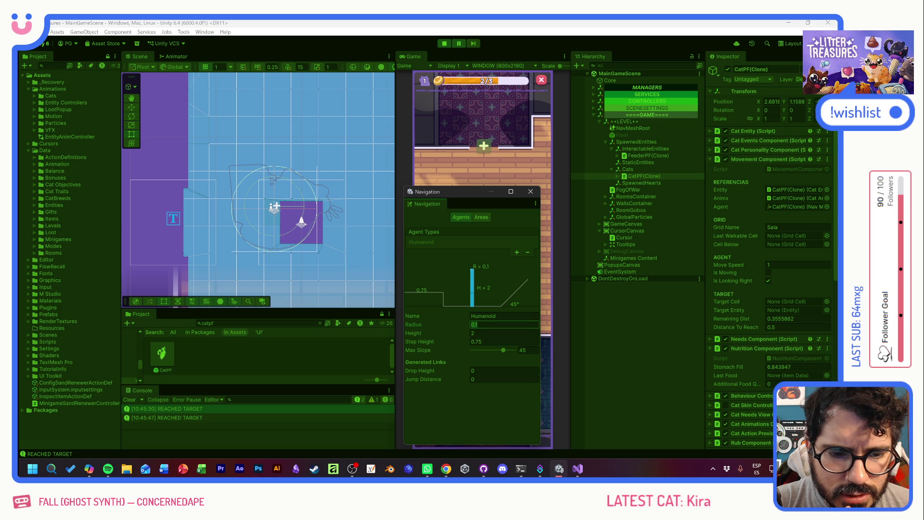
type(".5")
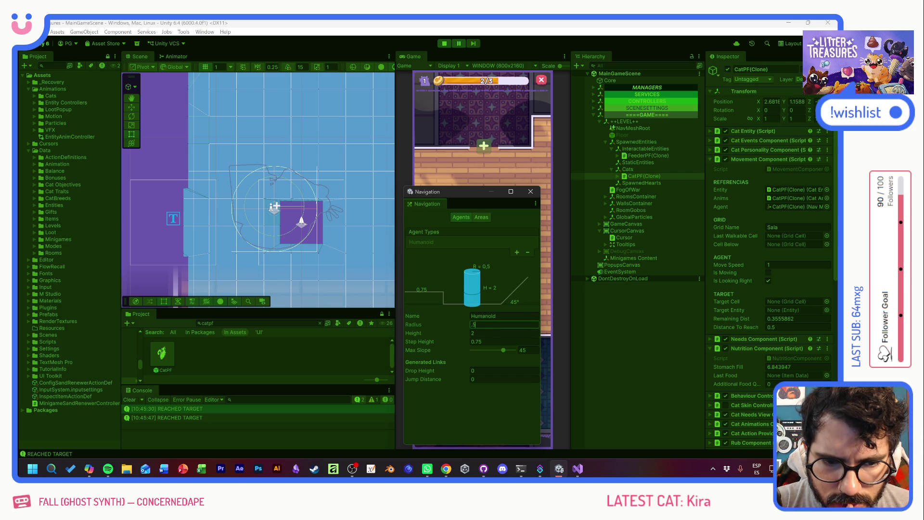
left_click(481, 217)
left_click(461, 219)
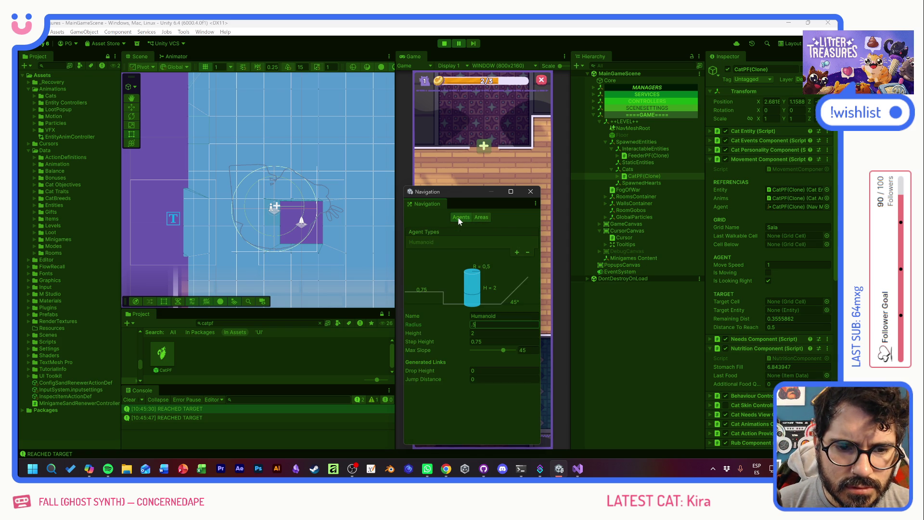
Stop the game, set the Humanoid agent radius to 0.5, and start a new play-test
left_click(444, 43)
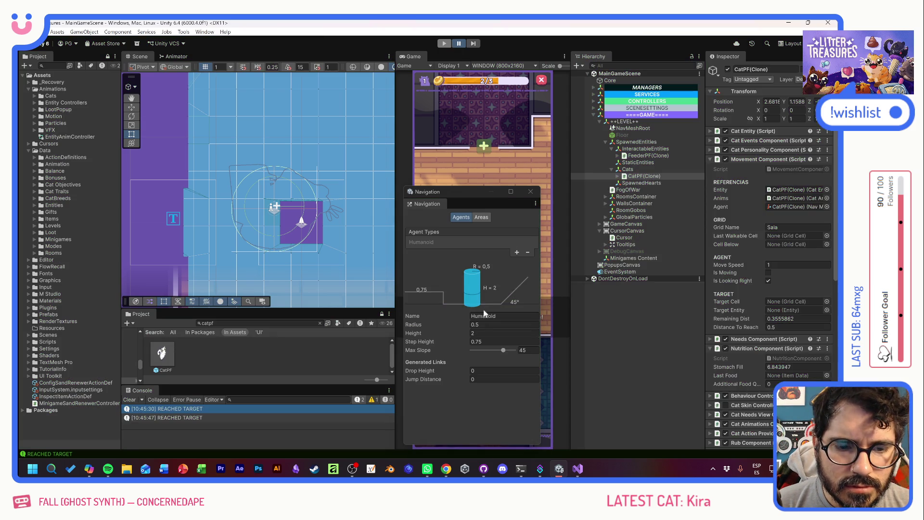
type("0.5")
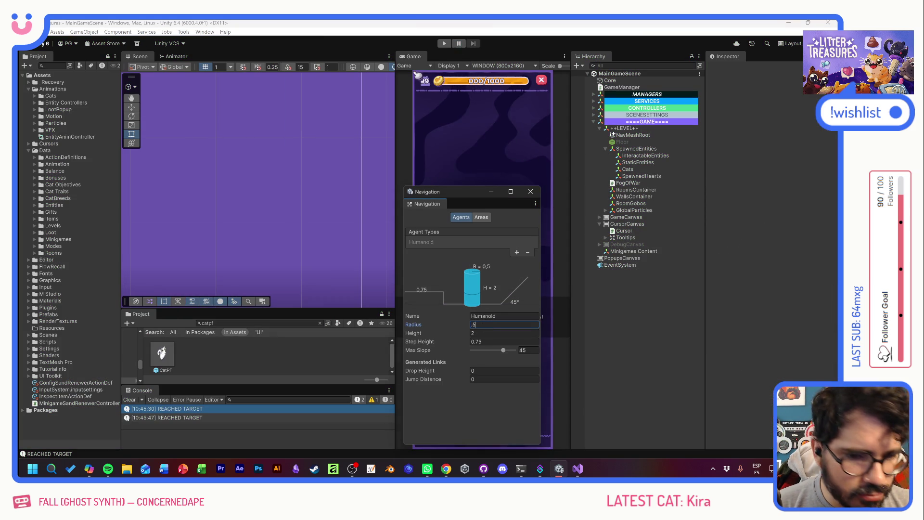
left_click_drag(476, 190, 748, 198)
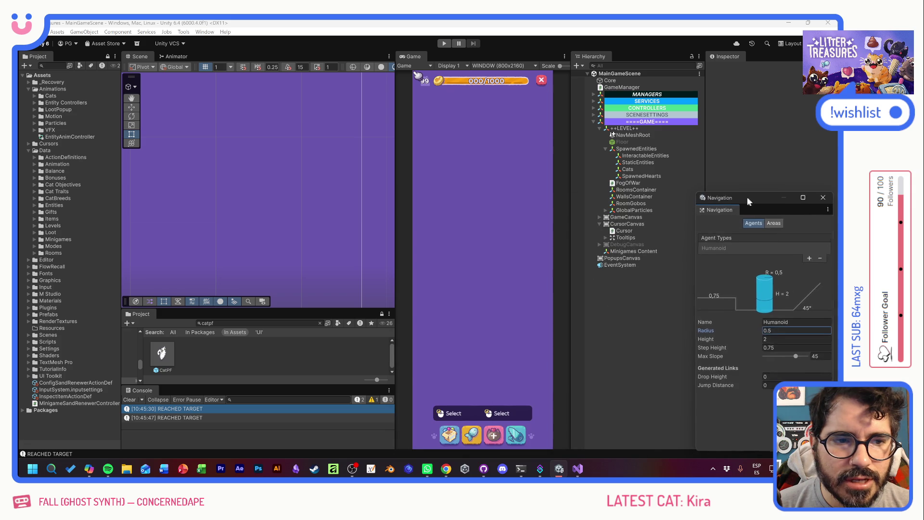
left_click(445, 44)
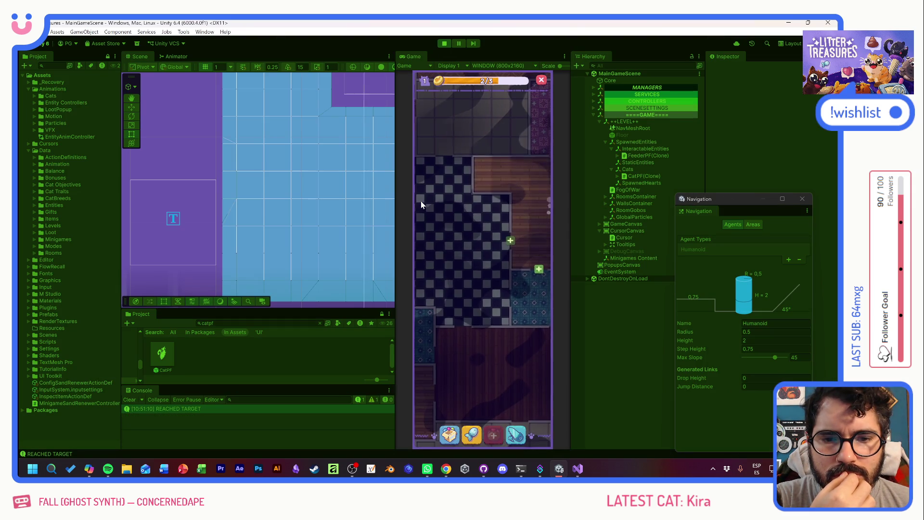
Pick up the cat's bowl and set it down lower in the wood-floor room
scroll(221, 218, "down", 3)
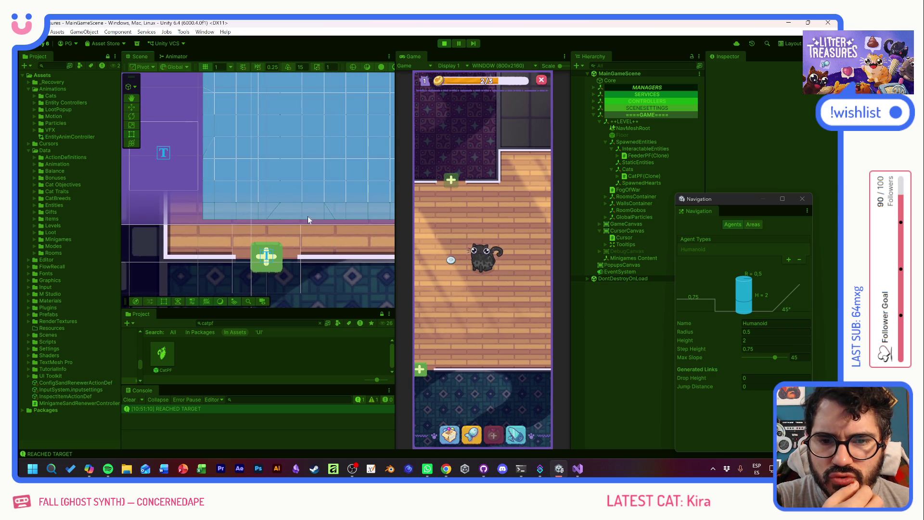
left_click(451, 260)
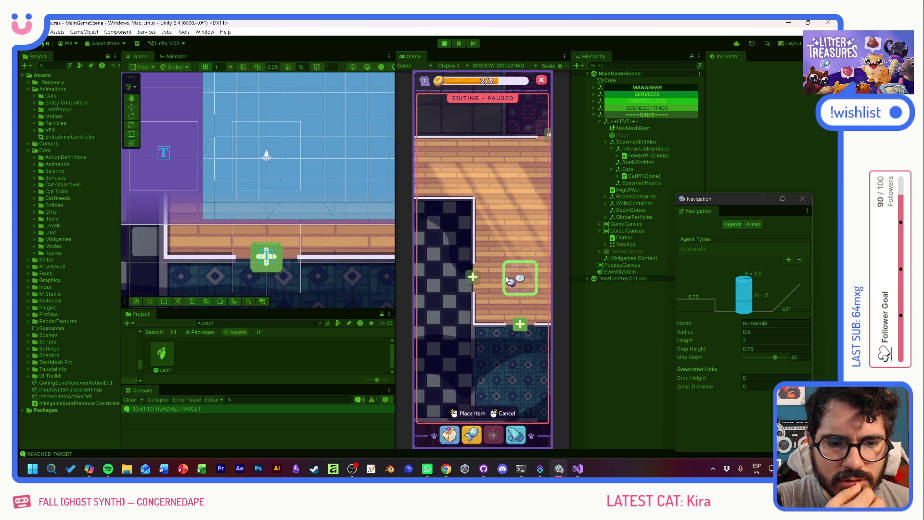
mouse_move(508, 280)
left_mouse_down()
mouse_move(522, 244)
mouse_move(449, 181)
mouse_move(486, 223)
mouse_move(515, 304)
mouse_move(493, 318)
left_mouse_up()
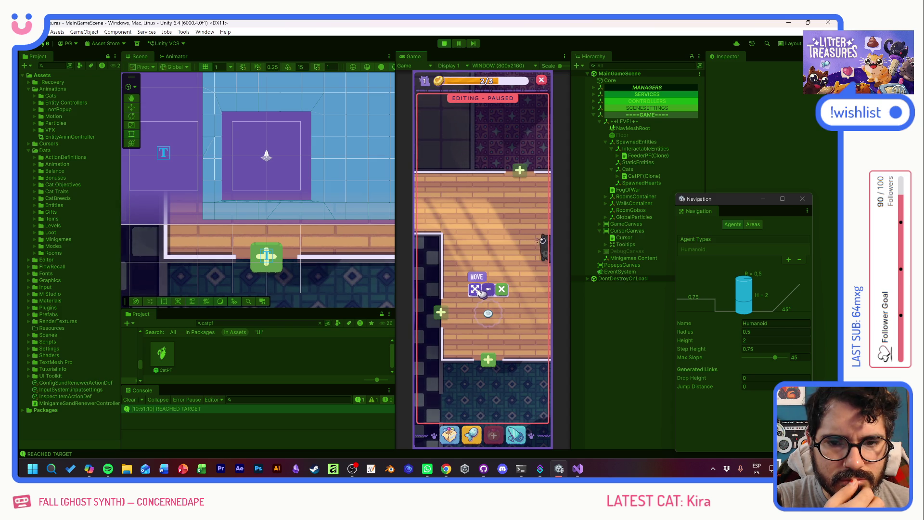
left_click(482, 291)
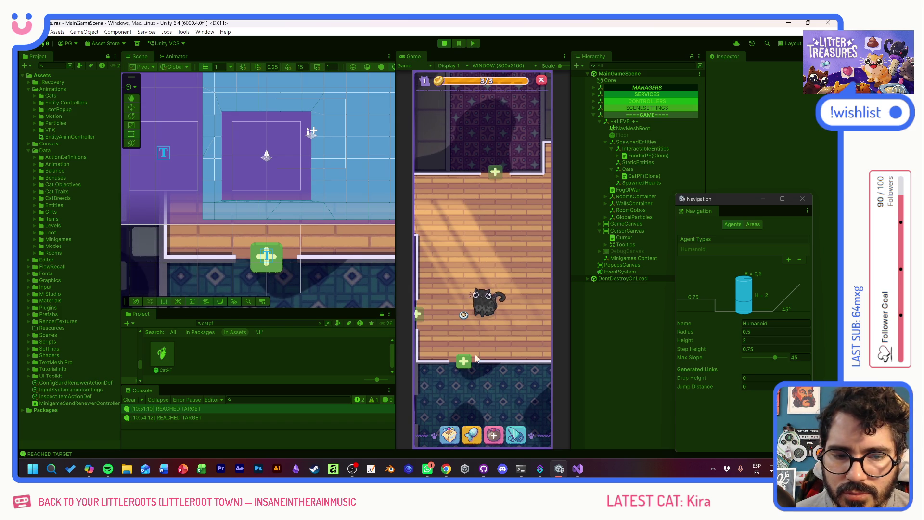
Restart the game from a fresh level, stopping and replaying it
left_click(464, 315)
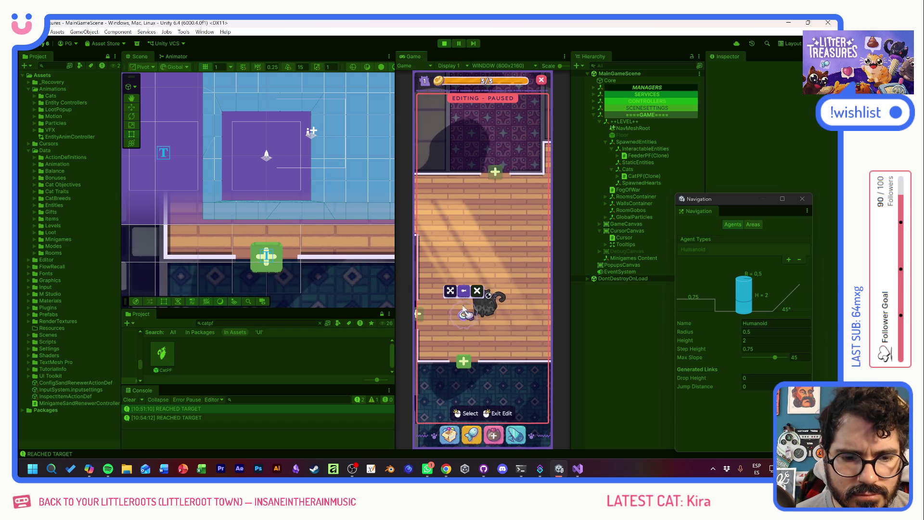
left_click(445, 43)
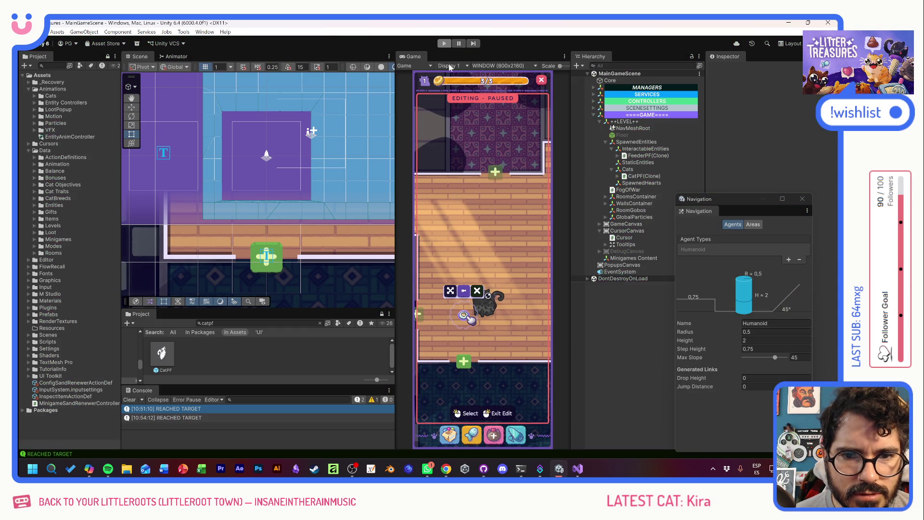
left_click(444, 43)
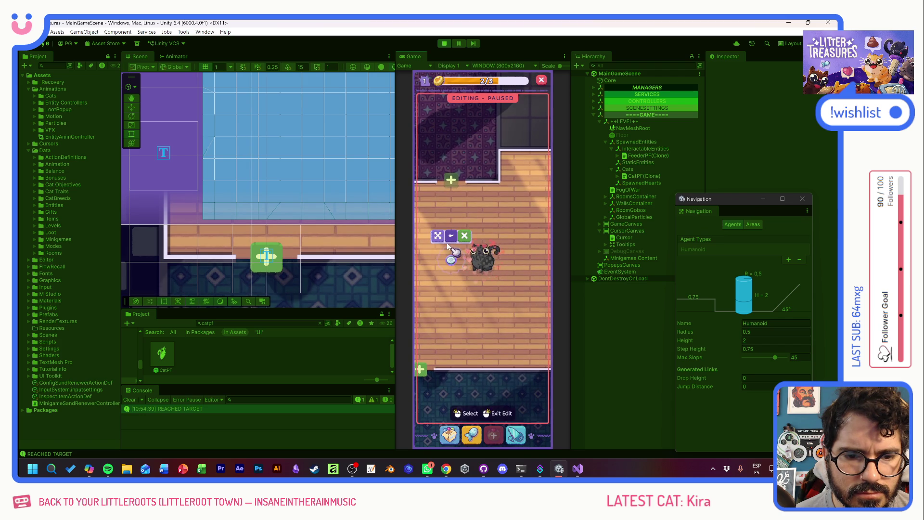
Move the food bowl into the wooden room's upper-left corner, then stop the game
left_click(453, 255)
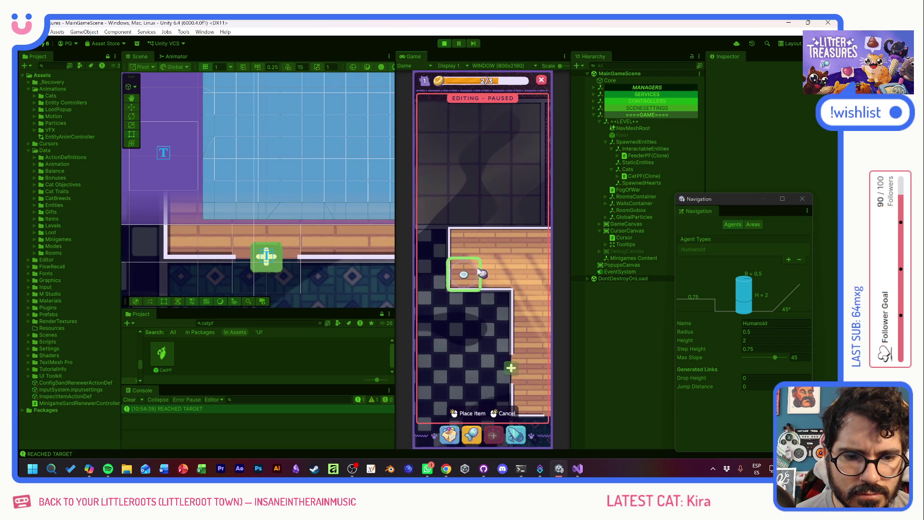
left_click(463, 274)
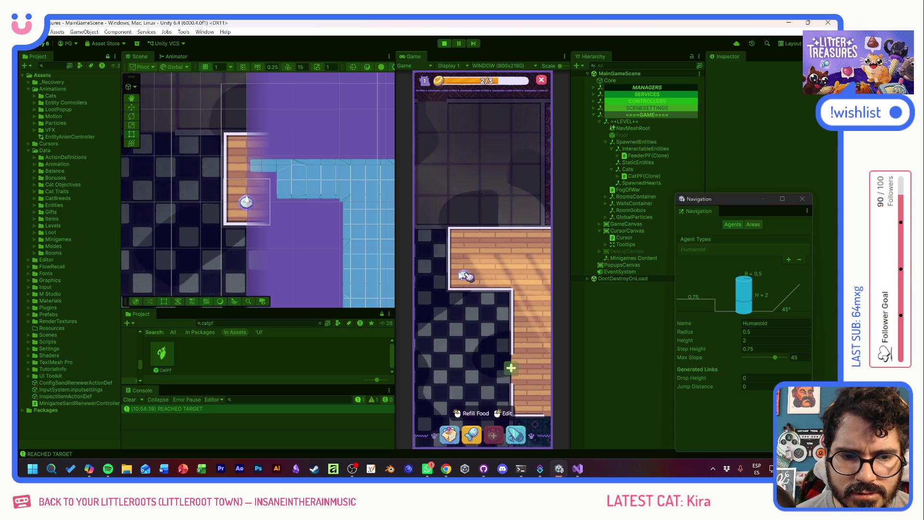
left_click(464, 255)
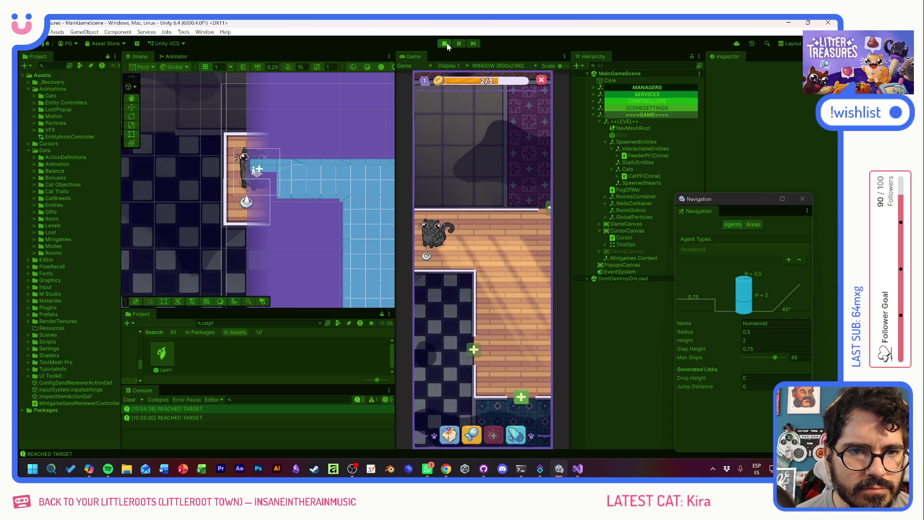
key("ctrl+p")
Enter 0.2 as the Humanoid agent Radius and start a new play-test
left_click(775, 332)
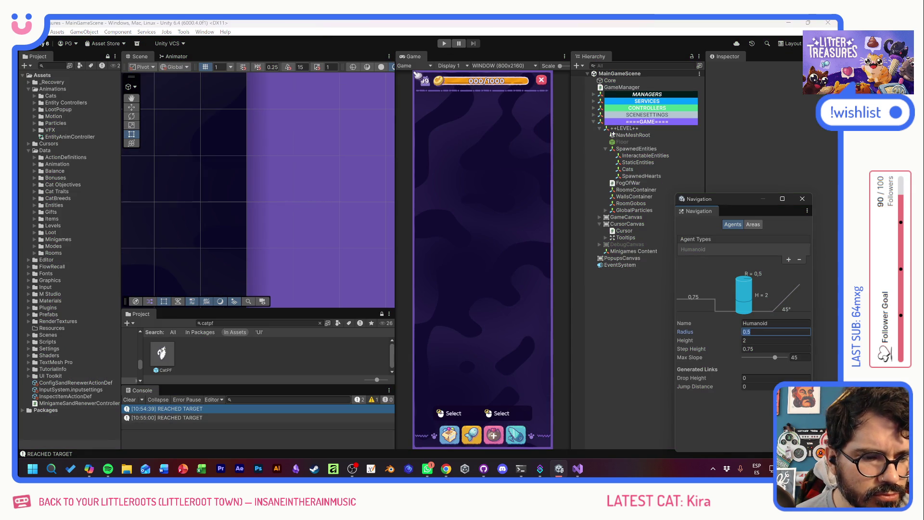
type(".2")
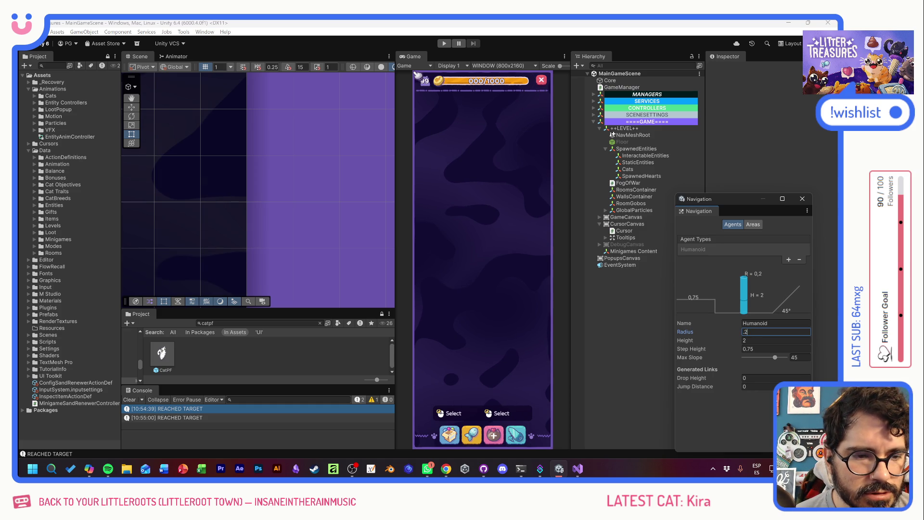
key("ctrl+p")
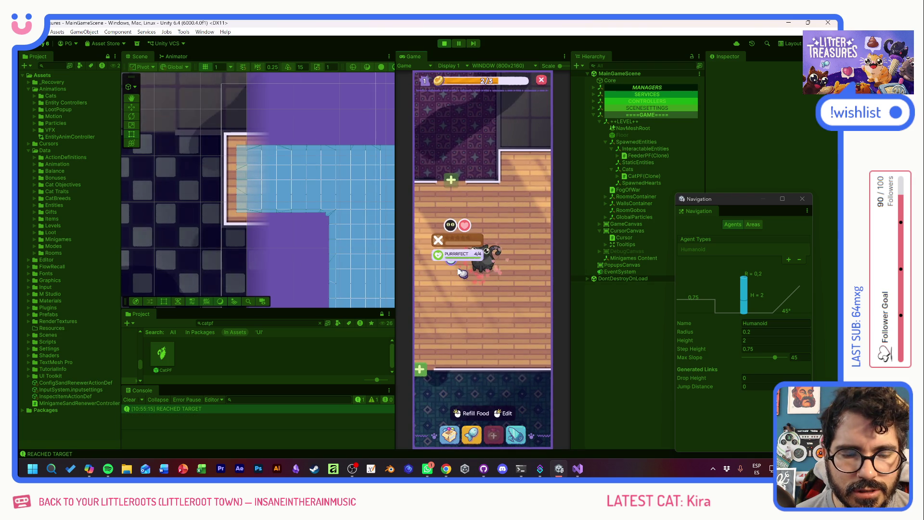
Relocate the feeder into the wooden room near the cat and open the F1 debug panel
left_click(452, 259)
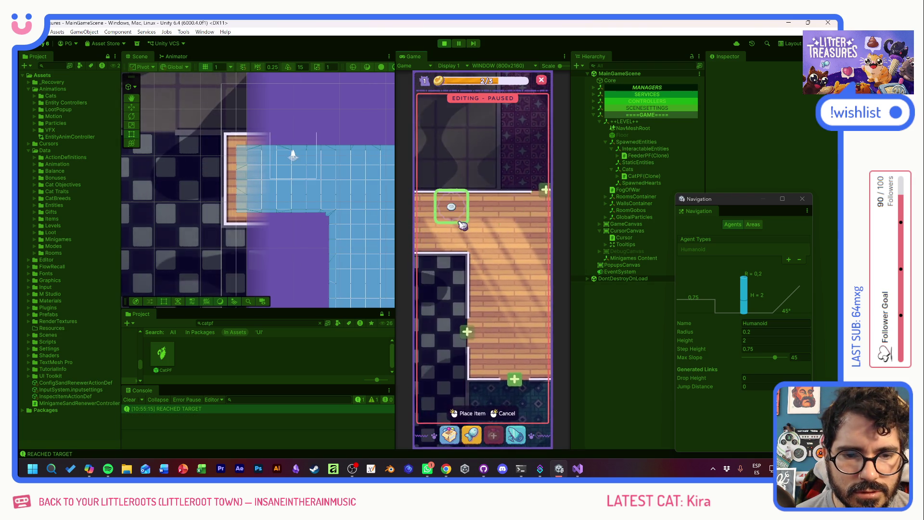
left_click(482, 246)
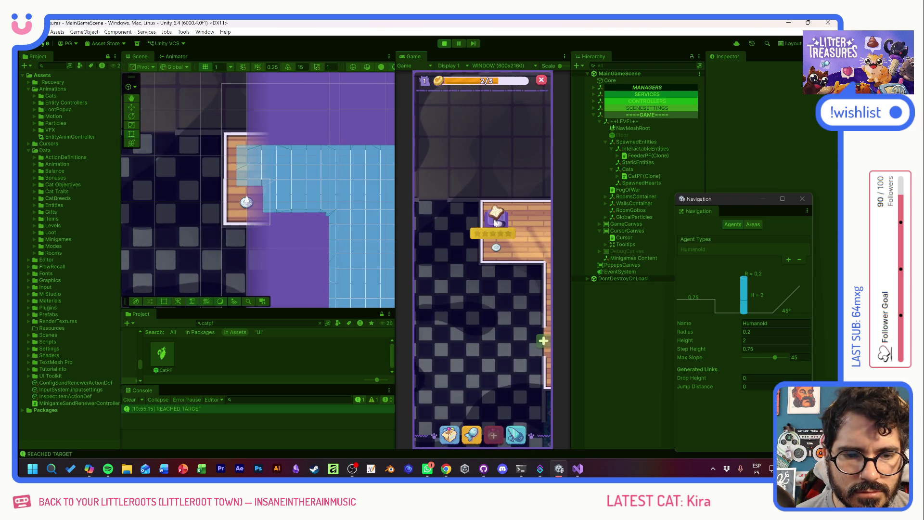
left_click_drag(376, 223, 285, 192)
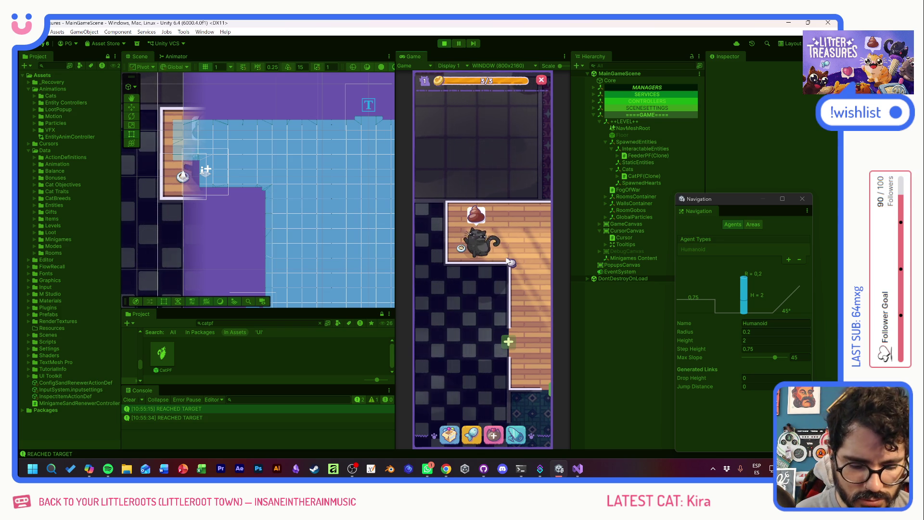
key("F1")
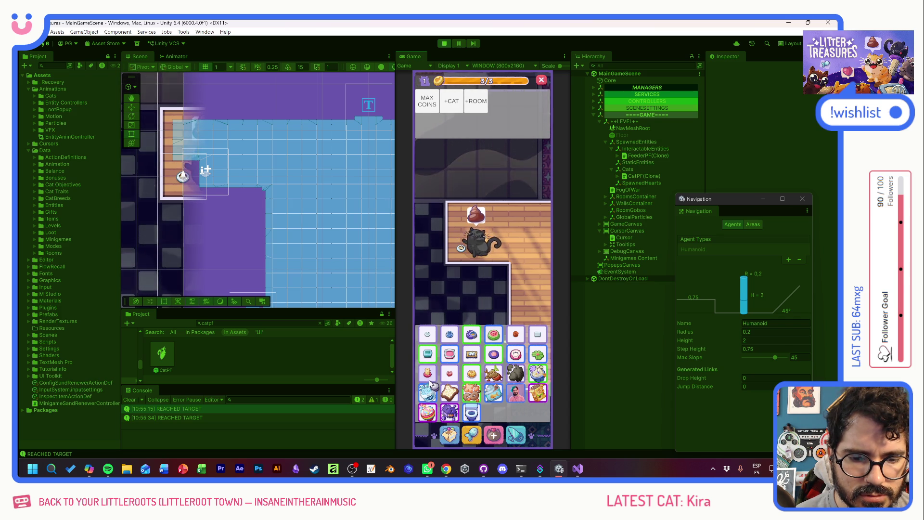
Close the debug panel and place a watermelon bowl beside the cat
left_click(450, 437)
left_click(449, 435)
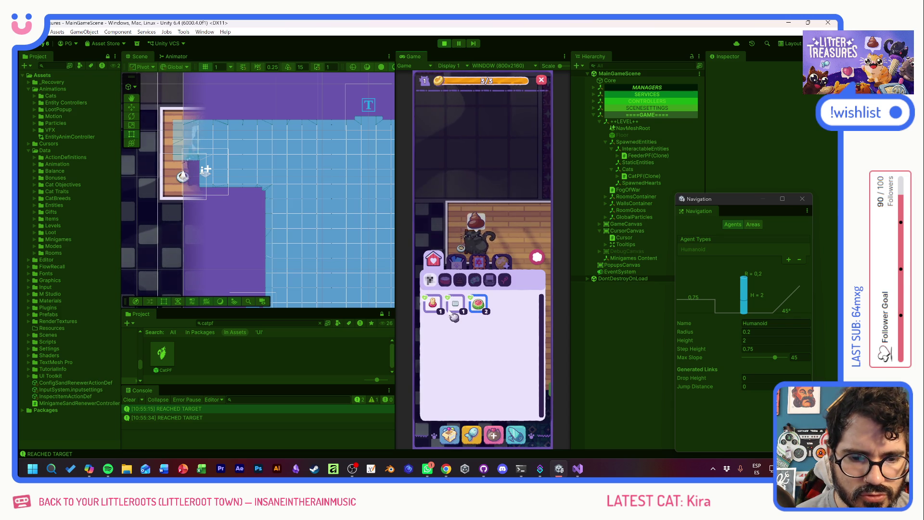
left_click(478, 303)
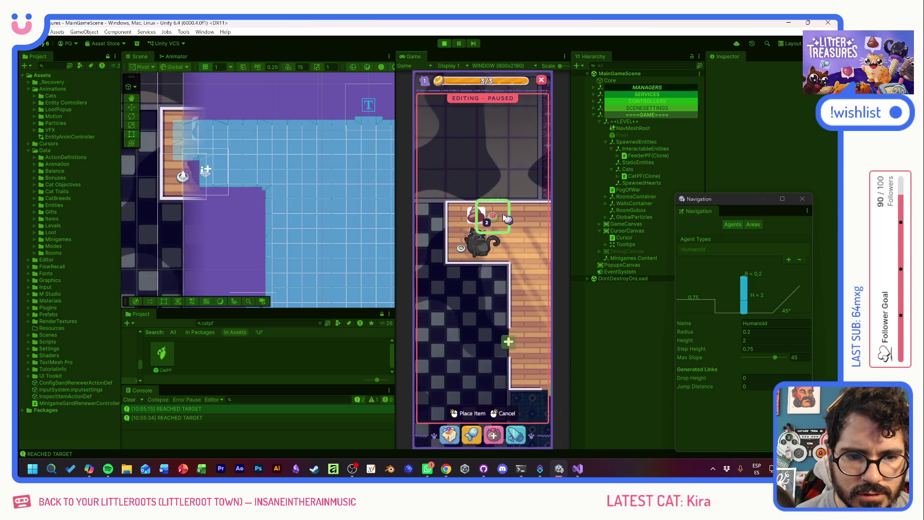
left_click(489, 244)
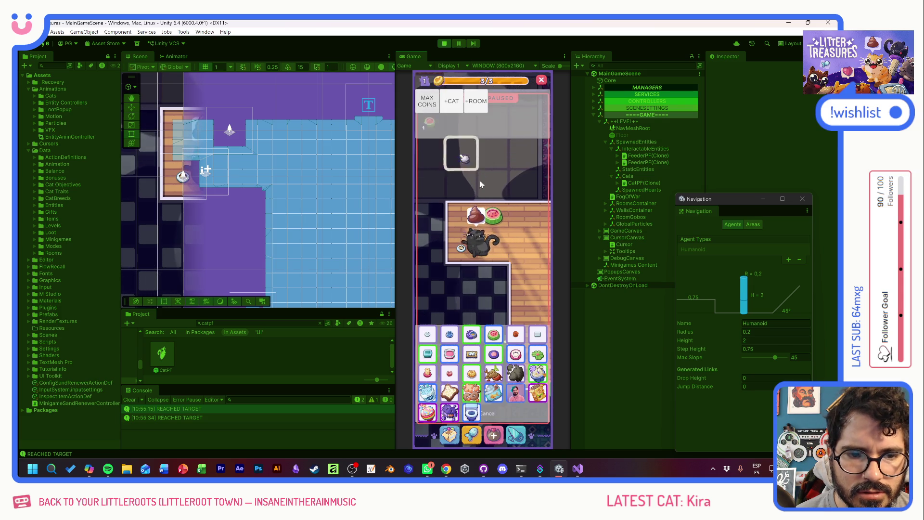
left_click(497, 248)
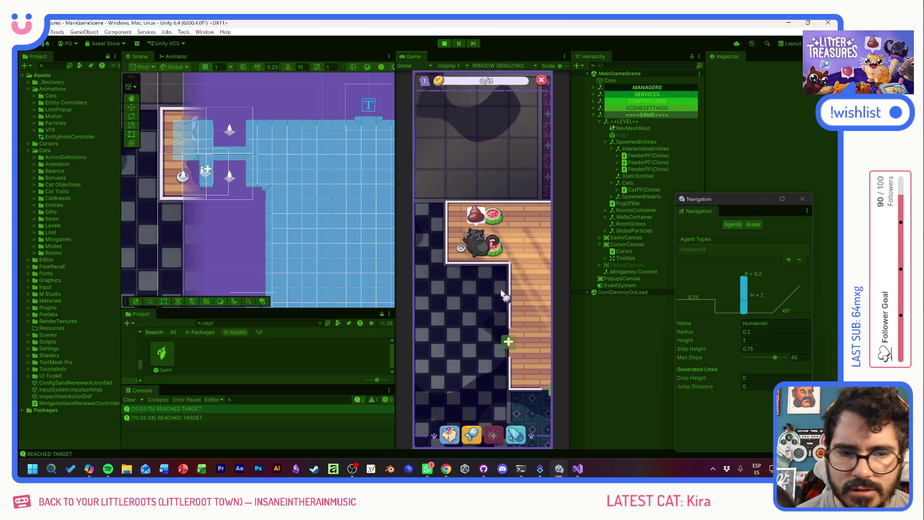
Move to the large wooden-floor room and place a Thin Sand Box near its lower end
left_click_drag(512, 293, 479, 301)
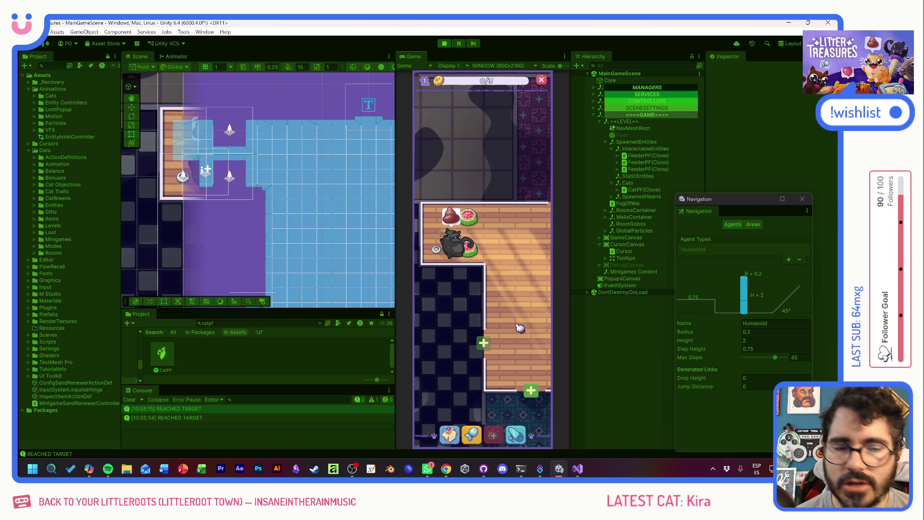
left_click_drag(511, 322, 419, 301)
mouse_move(489, 274)
left_mouse_down()
mouse_move(402, 272)
mouse_move(465, 407)
left_mouse_up()
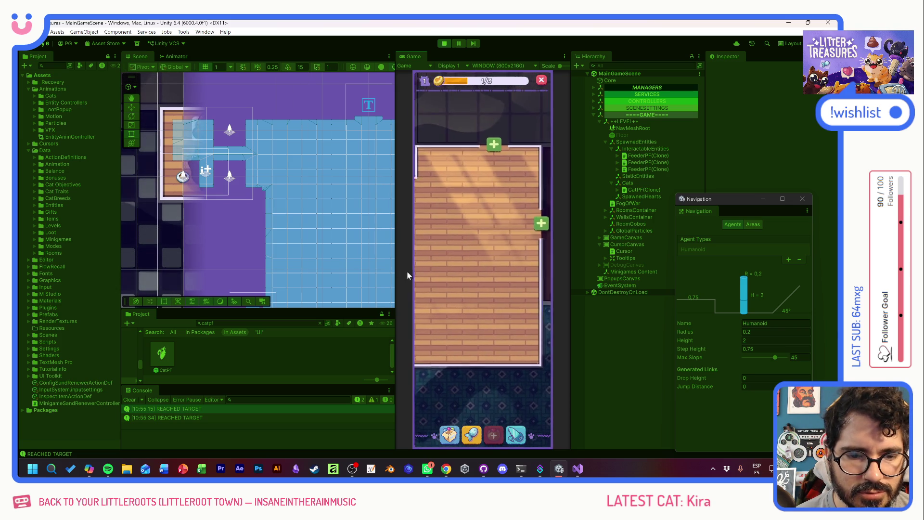
left_click(449, 435)
left_click(433, 305)
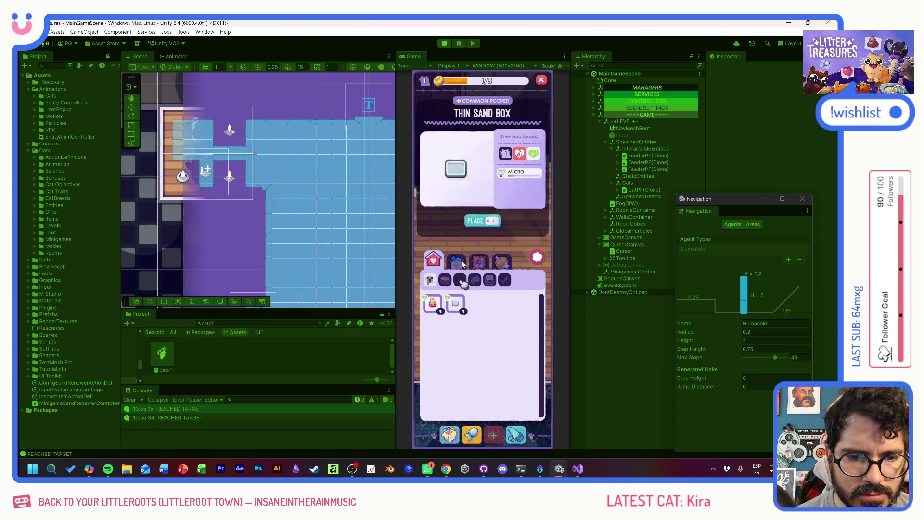
left_click(480, 219)
mouse_move(479, 244)
left_mouse_down()
mouse_move(433, 309)
mouse_move(458, 340)
left_mouse_up()
left_click(469, 413)
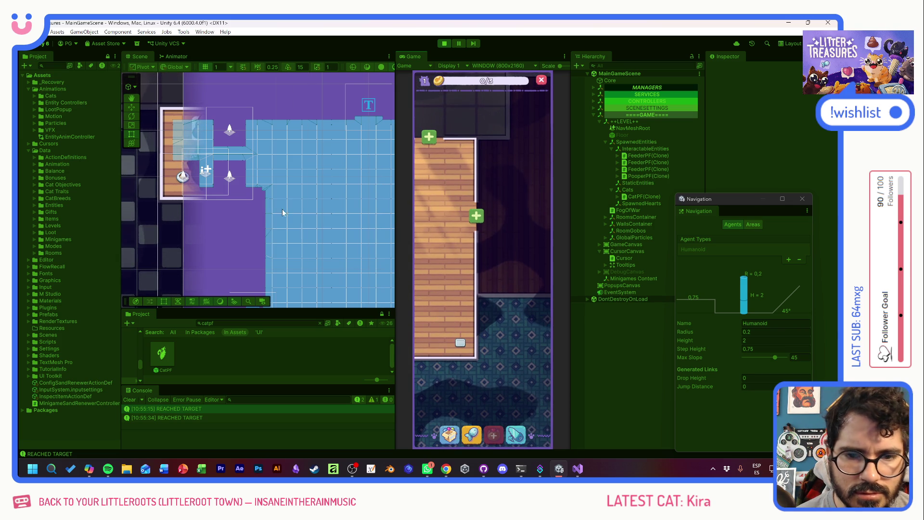
scroll(321, 234, "down", 3)
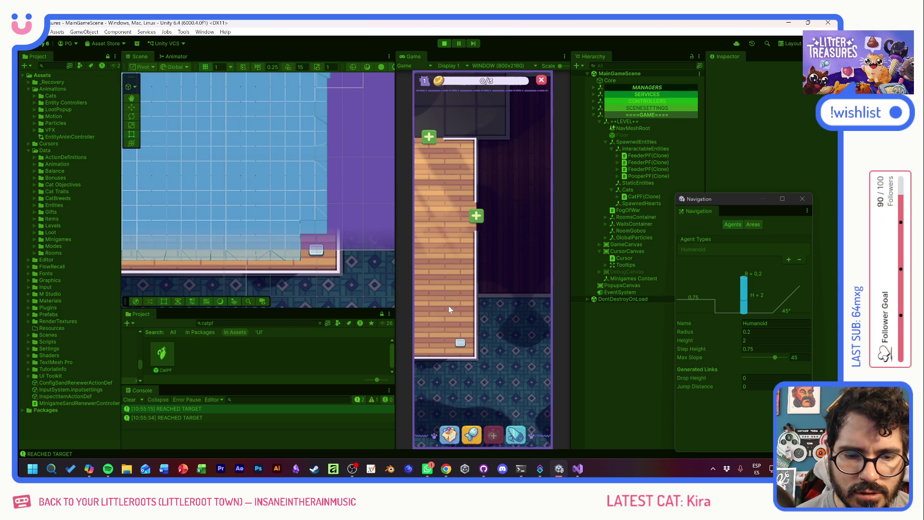
key("Tab")
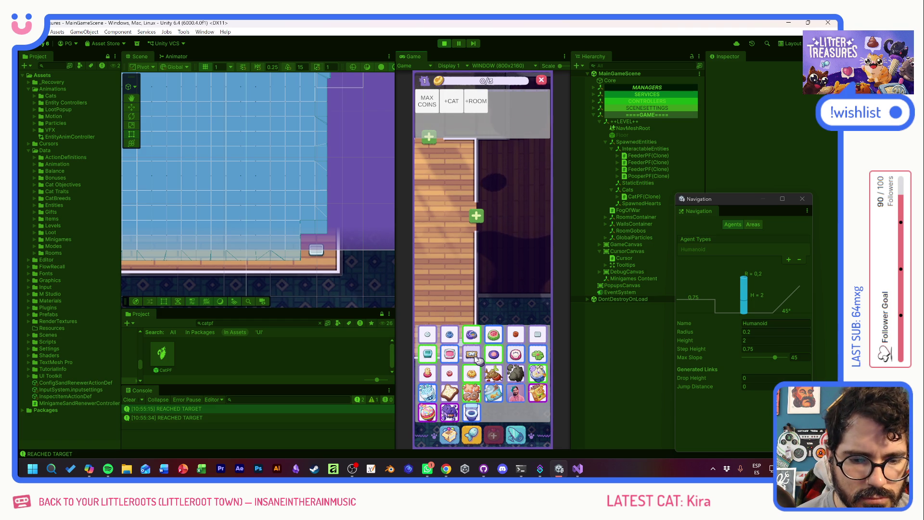
Place two pink bowls from the inventory onto the room floor
left_click(452, 355)
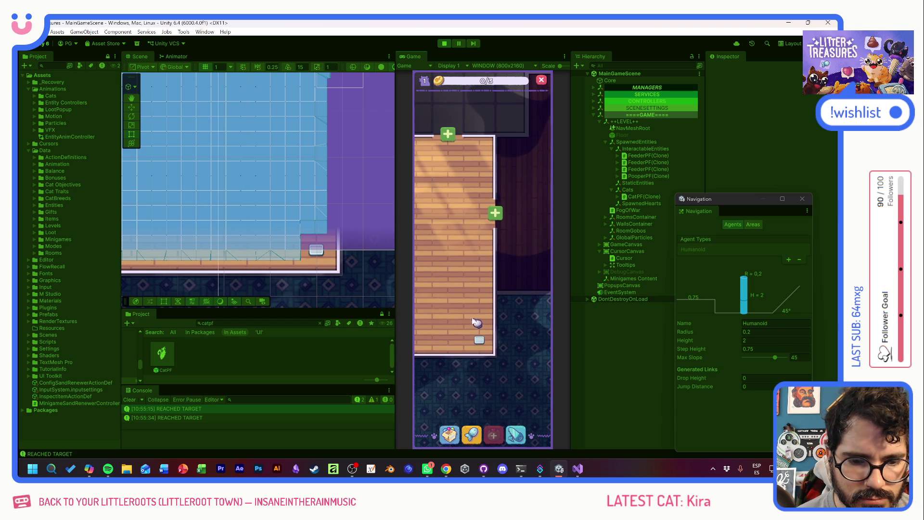
left_click(449, 434)
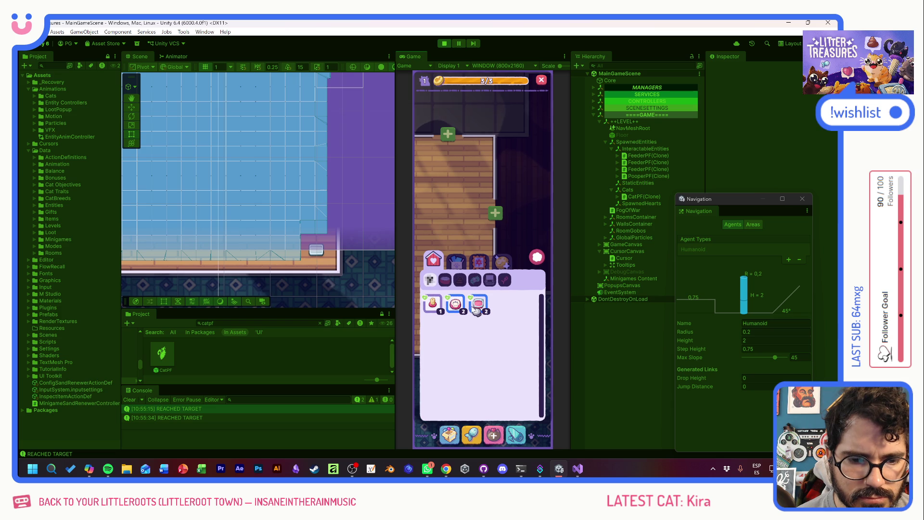
left_click(466, 308)
left_click(464, 221)
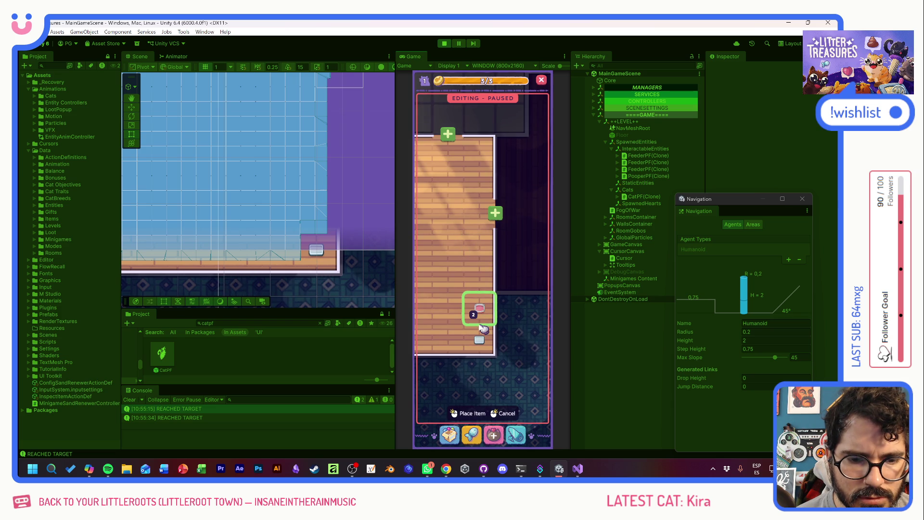
left_click(482, 315)
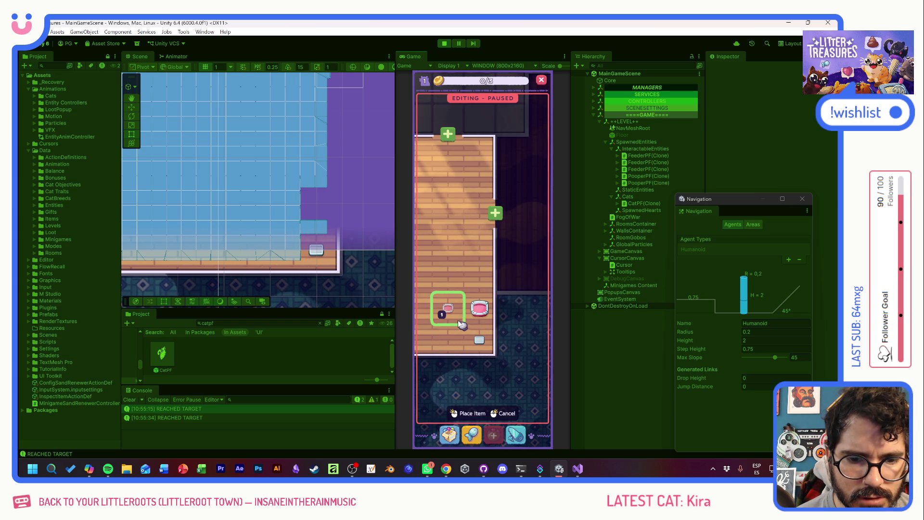
left_click(447, 337)
left_click(448, 340)
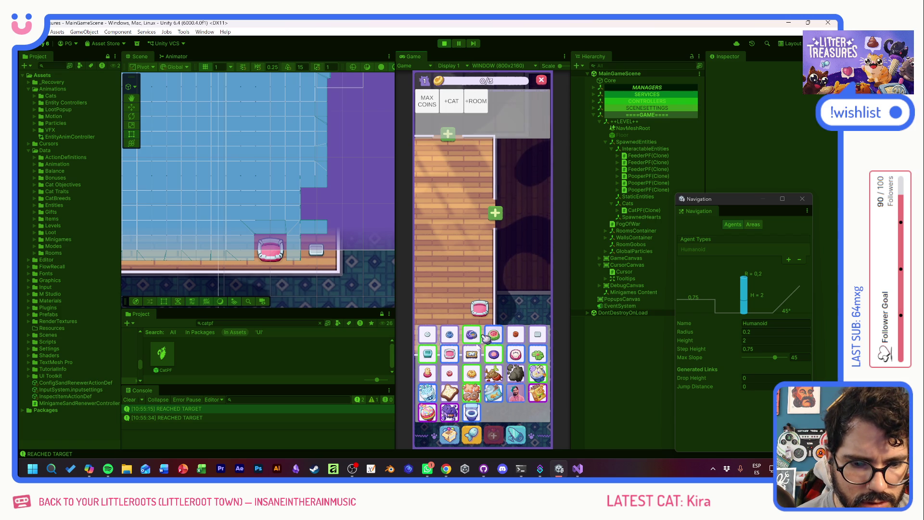
Max out coins, place more pink items, close the Navigation window and open CatPF
left_click(491, 336)
left_click(432, 107)
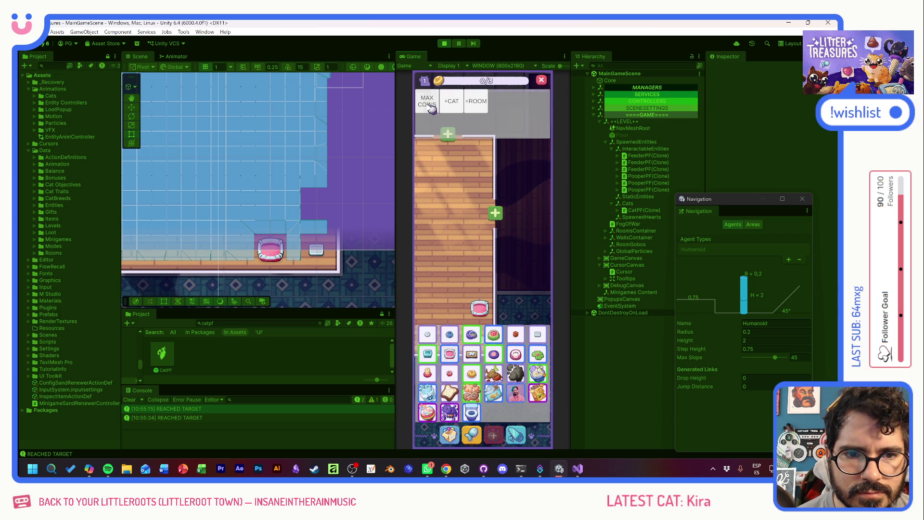
left_click(431, 107)
left_click(451, 434)
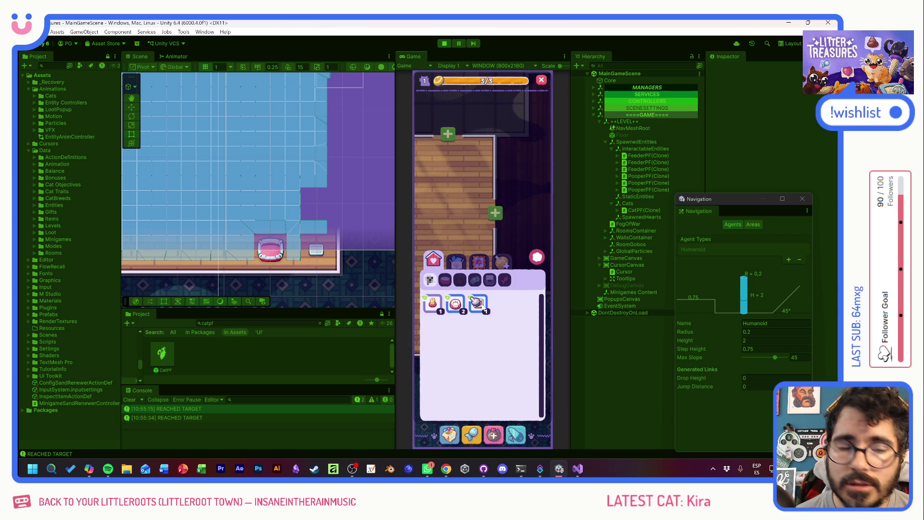
left_click(480, 304)
left_click(478, 218)
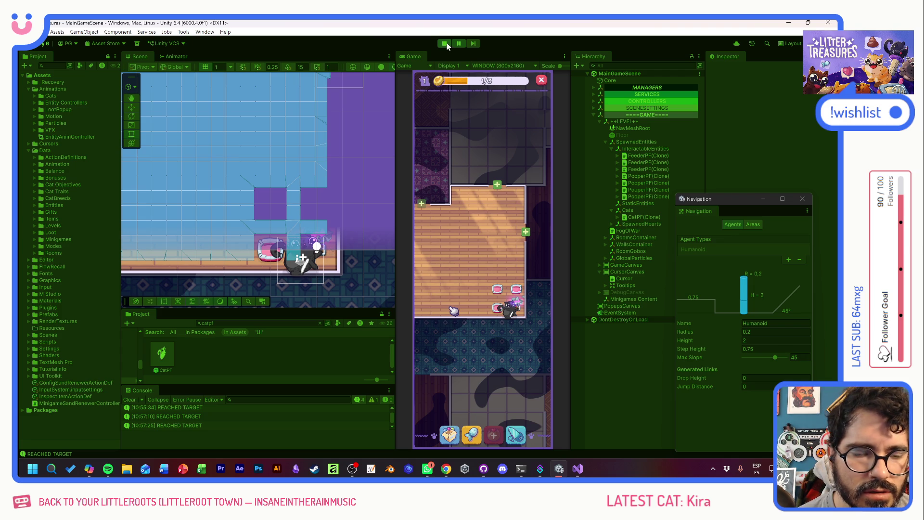
left_click(801, 199)
double_click(155, 368)
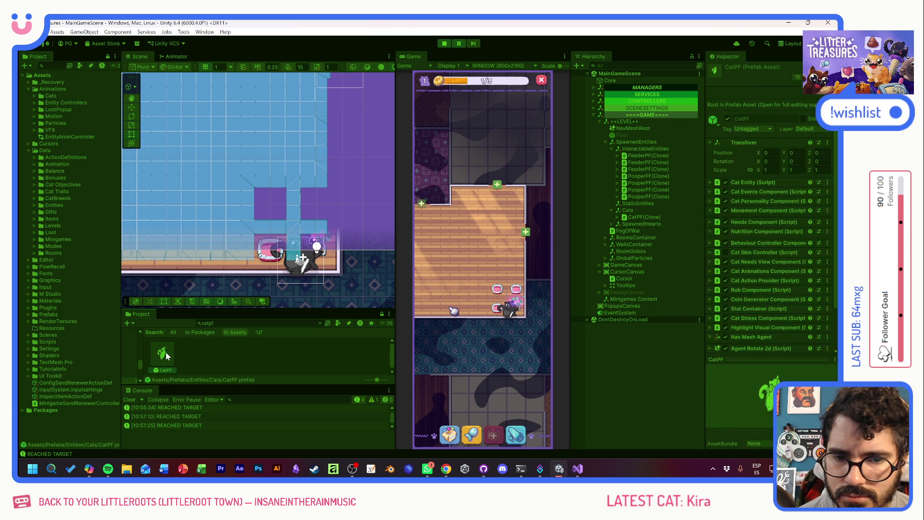
Bring CatPF's Nav Mesh Agent into view and nudge its Base Offset upward
scroll(741, 341, "down", 8)
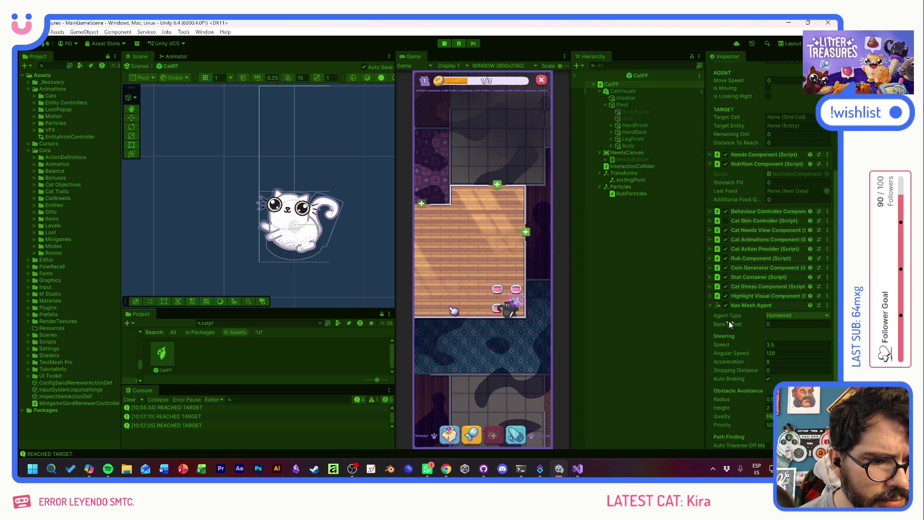
left_click_drag(728, 322, 735, 323)
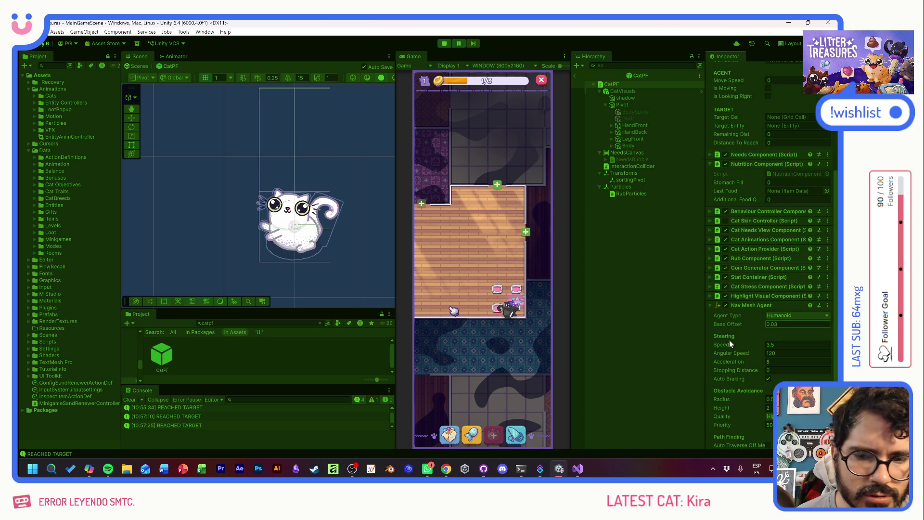
mouse_move(719, 324)
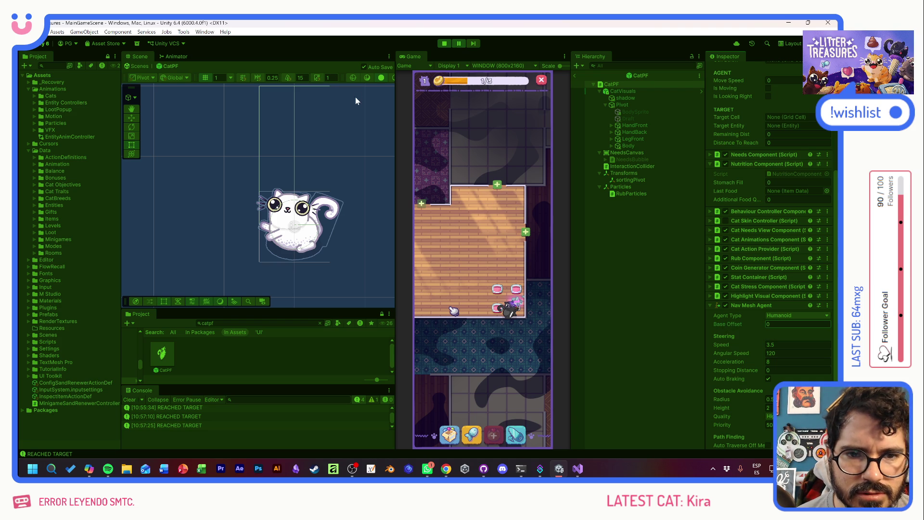
Widen the Scene view in 3D, orbit below the cat, and nudge base offset to 0.24
left_click_drag(395, 92, 450, 92)
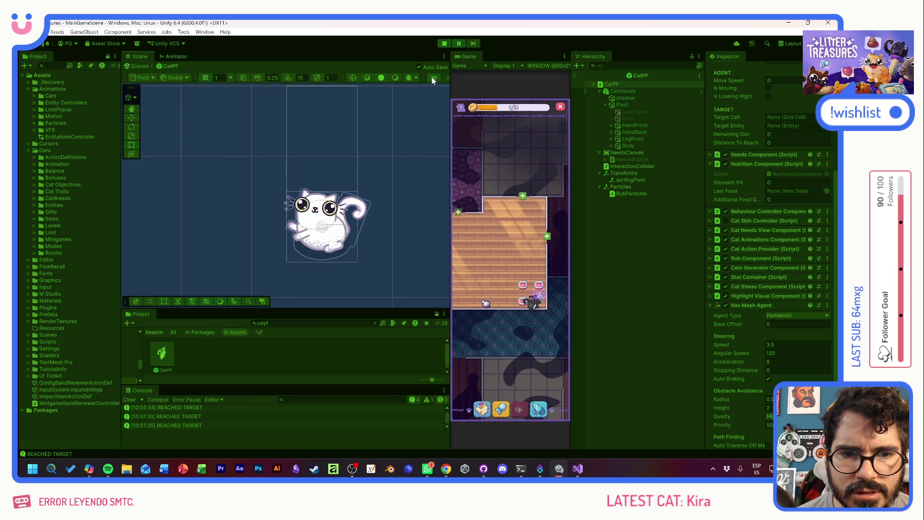
key("2")
mouse_move(321, 225)
left_mouse_down()
mouse_move(315, 200)
mouse_move(313, 217)
mouse_move(298, 187)
mouse_move(306, 231)
mouse_move(279, 197)
mouse_move(296, 223)
left_mouse_up()
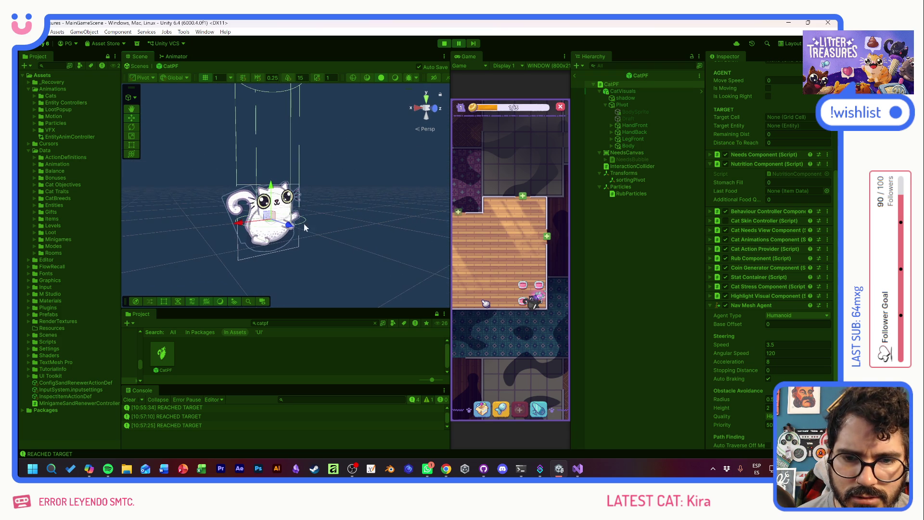
left_click_drag(729, 322, 736, 323)
left_click_drag(376, 279, 357, 270)
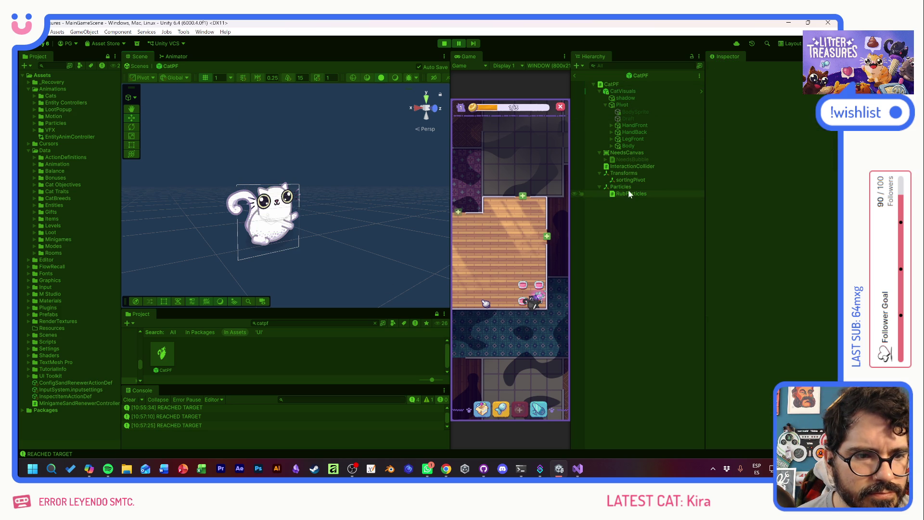
Inspect the CatPF root, its HandFront part and its shadow in the prefab
left_click(611, 84)
mouse_move(311, 226)
left_mouse_down()
mouse_move(288, 212)
mouse_move(325, 227)
mouse_move(305, 208)
mouse_move(354, 243)
mouse_move(334, 221)
mouse_move(336, 229)
mouse_move(318, 185)
mouse_move(308, 193)
left_mouse_up()
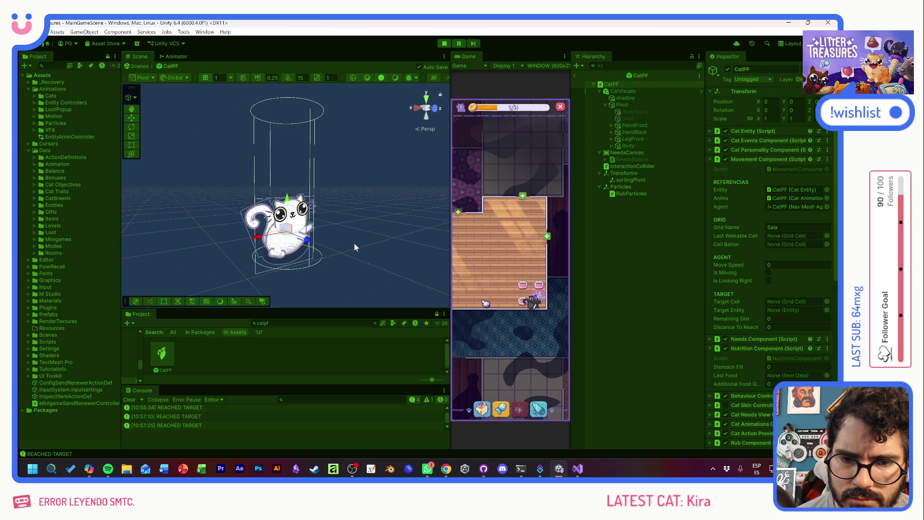
left_click(345, 237)
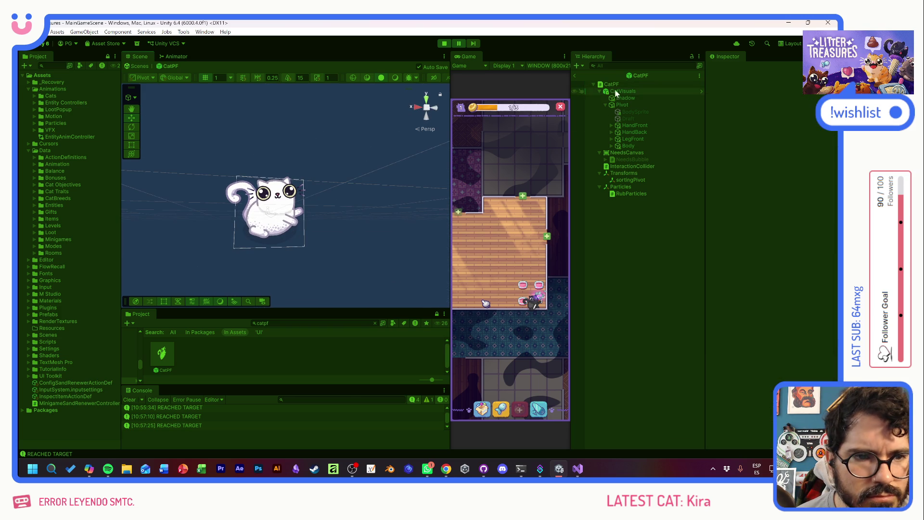
left_click(632, 125)
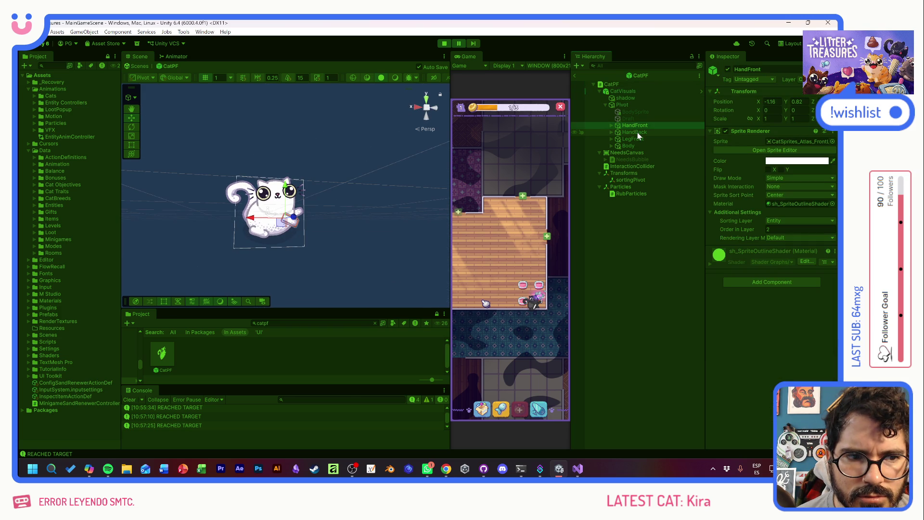
left_click(632, 99)
left_click(631, 84)
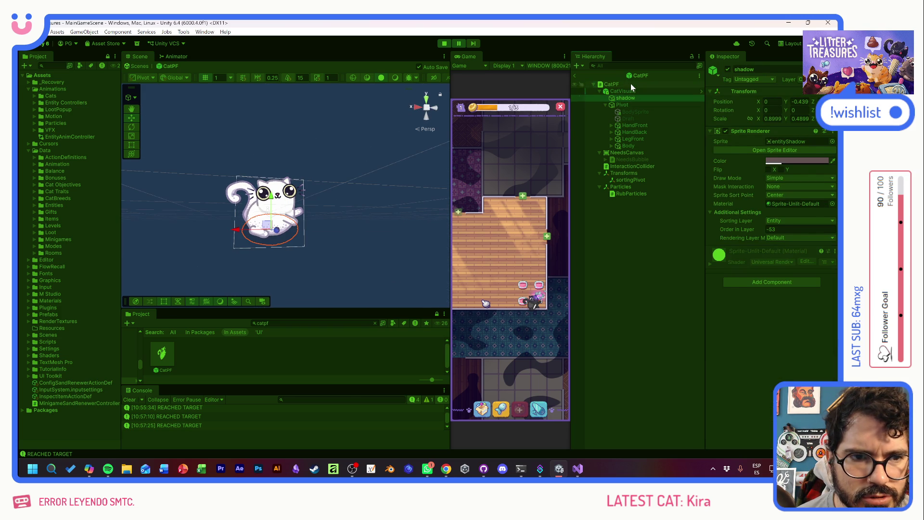
Set the Nav Mesh Agent Base Offset to 0.2 and resume the paused game
scroll(760, 323, "down", 3)
scroll(755, 332, "down", 4)
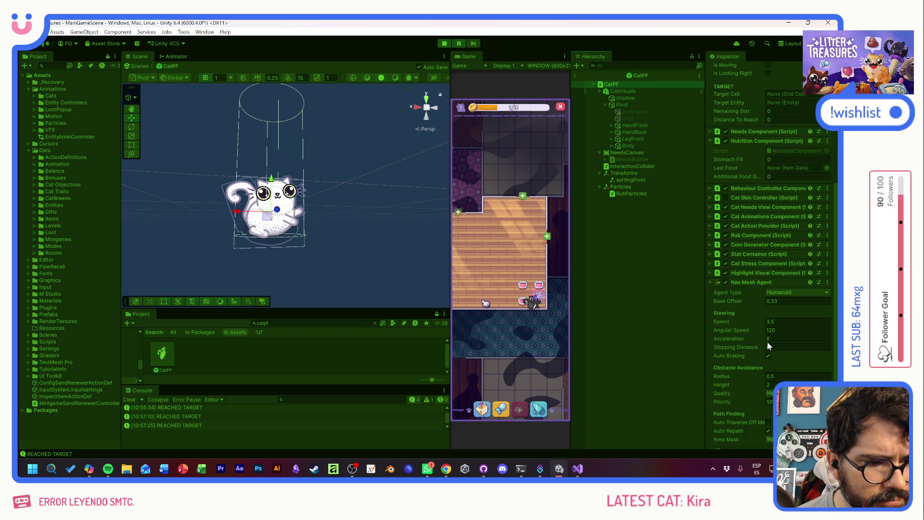
type(".2")
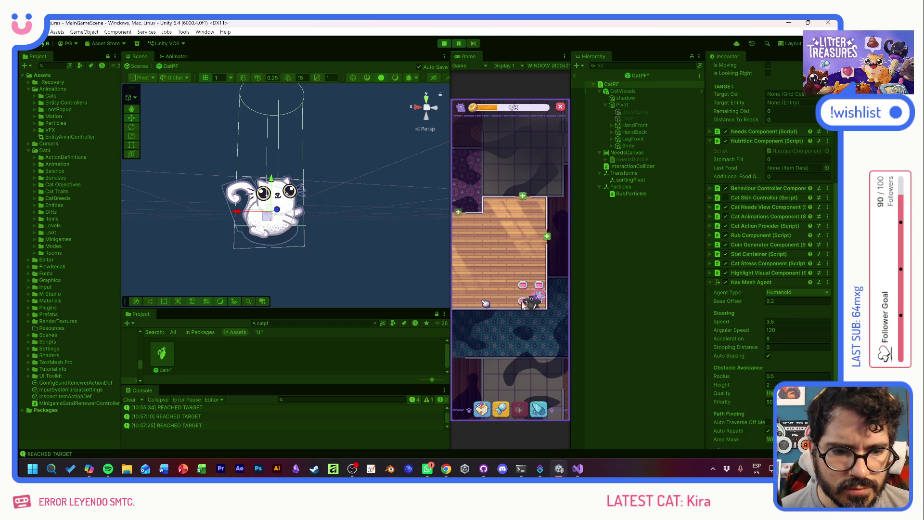
left_click(457, 44)
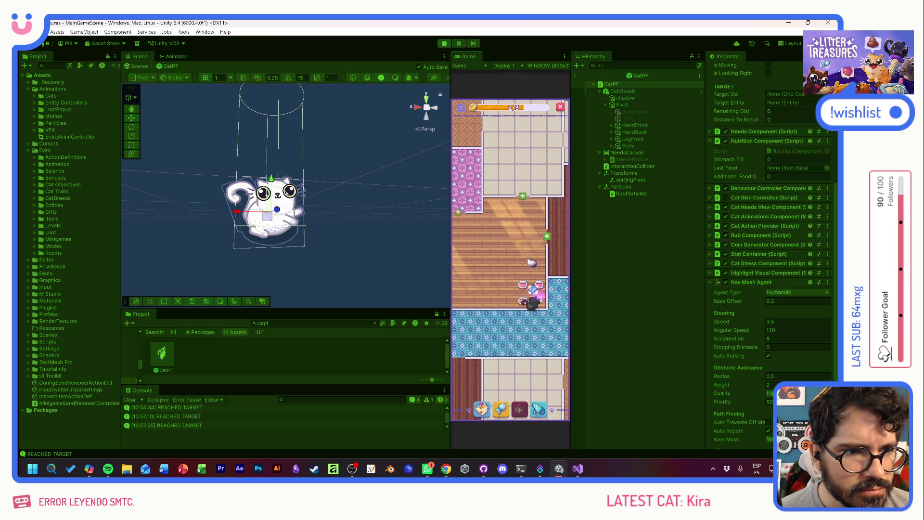
left_click_drag(518, 259, 507, 247)
scroll(503, 321, "up", 2)
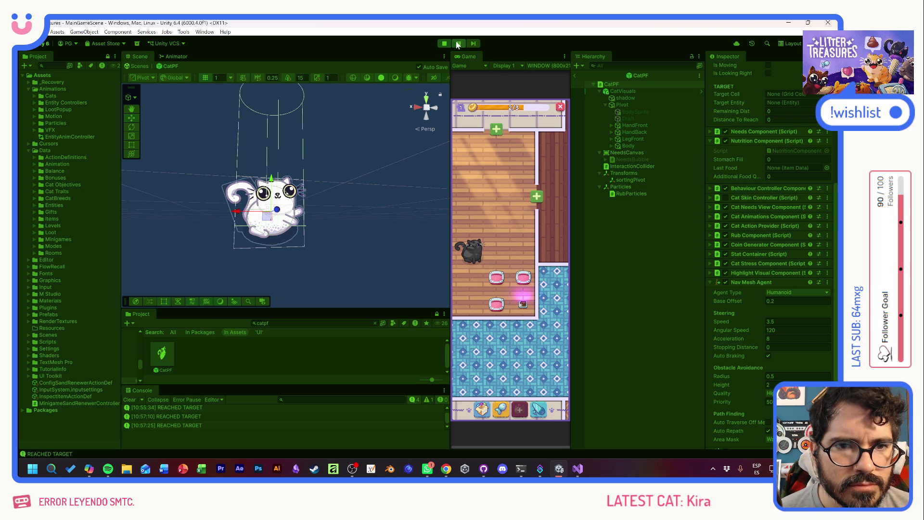
Back in the main scene, select CatPF(Clone), review its agent settings and frame it
left_click(574, 75)
left_click(623, 219)
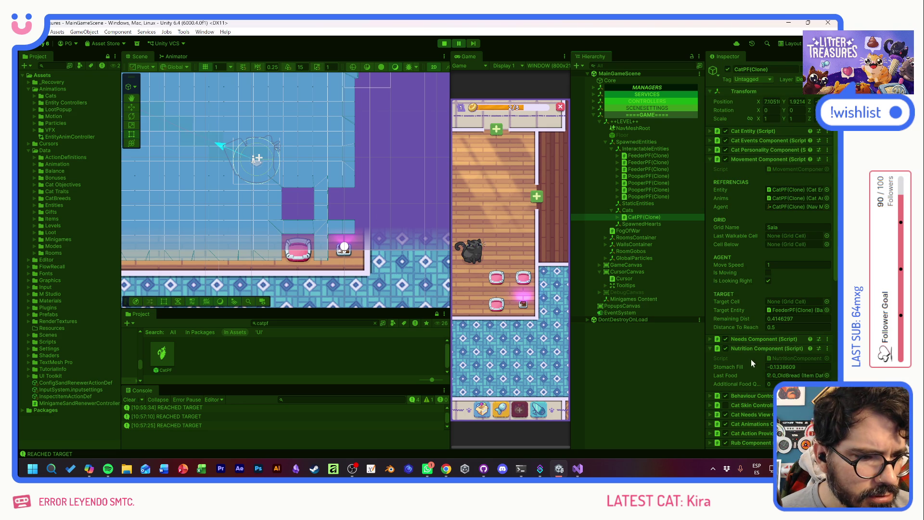
scroll(753, 373, "down", 5)
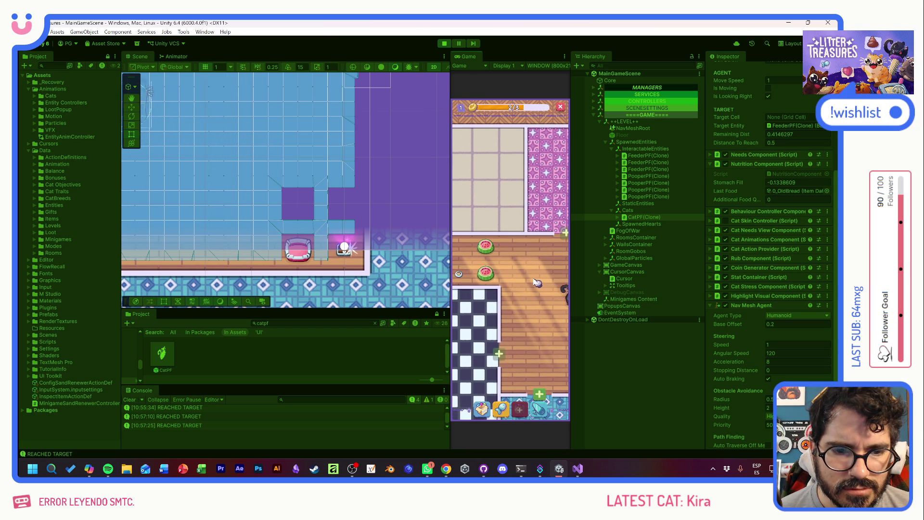
key("f")
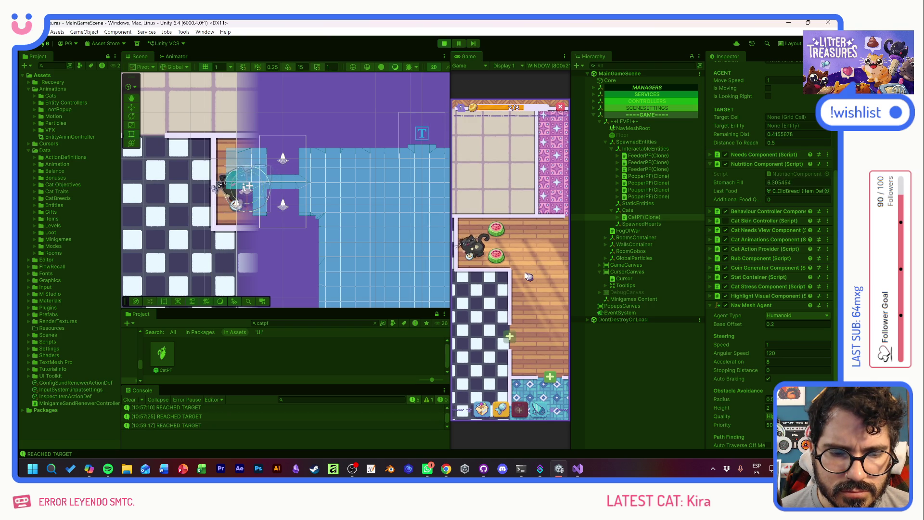
scroll(255, 210, "up", 1)
scroll(254, 207, "up", 2)
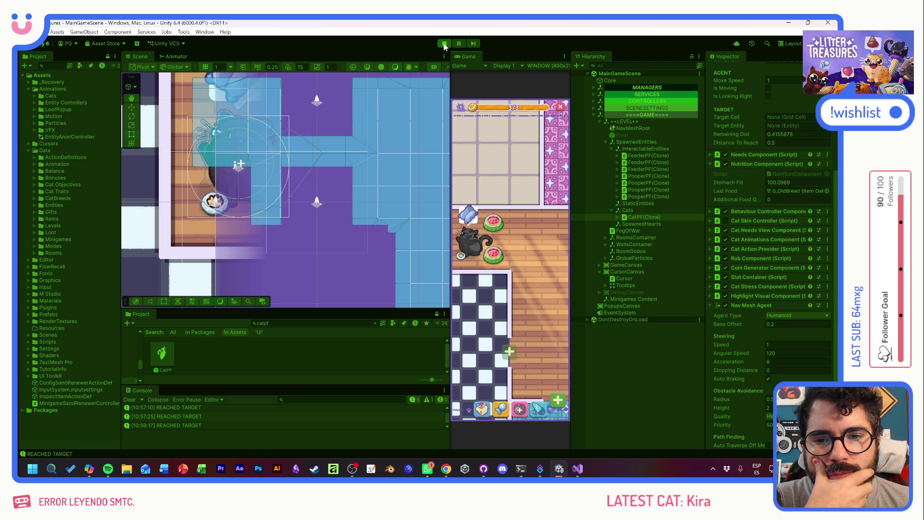
Stop the play-test and open the RoomWallPF prefab's Obstacle child
left_click(443, 44)
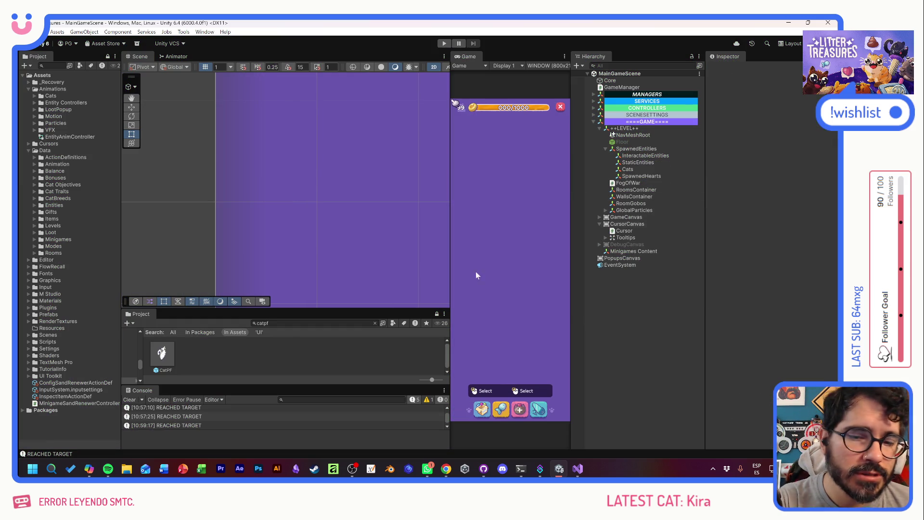
type("wall")
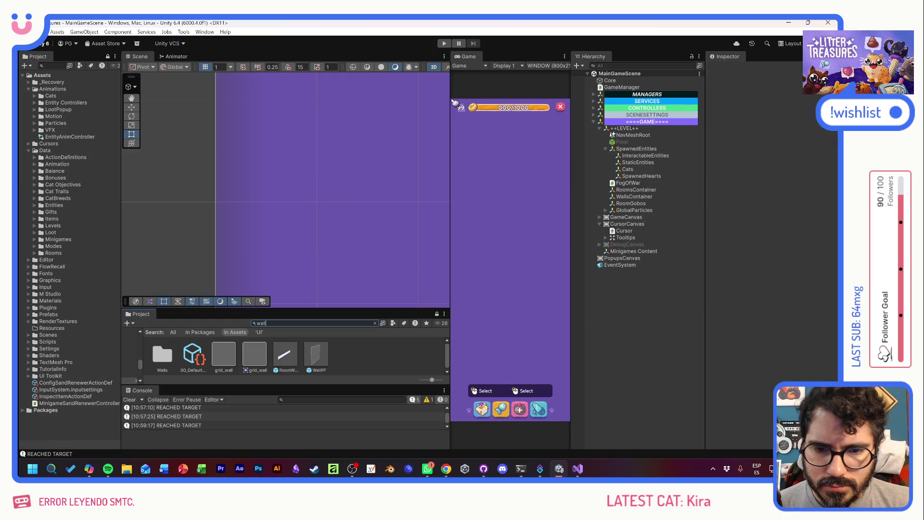
double_click(286, 355)
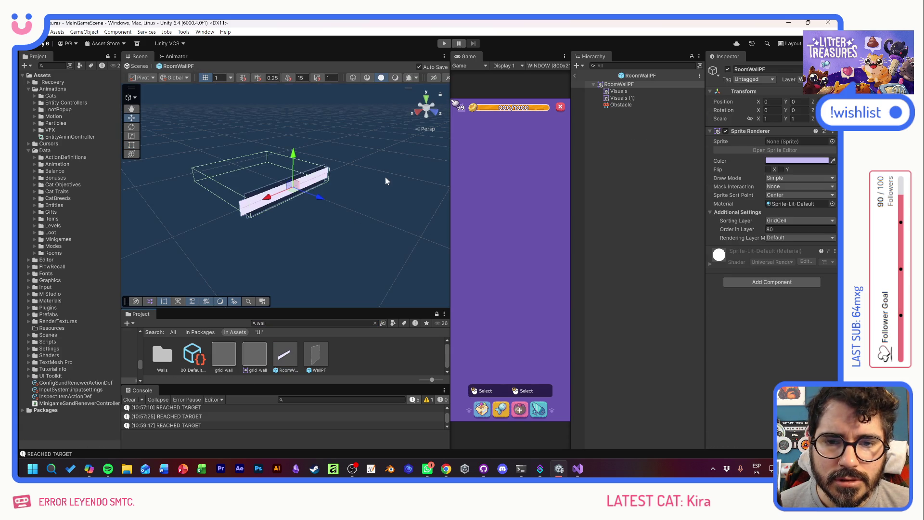
left_click(621, 105)
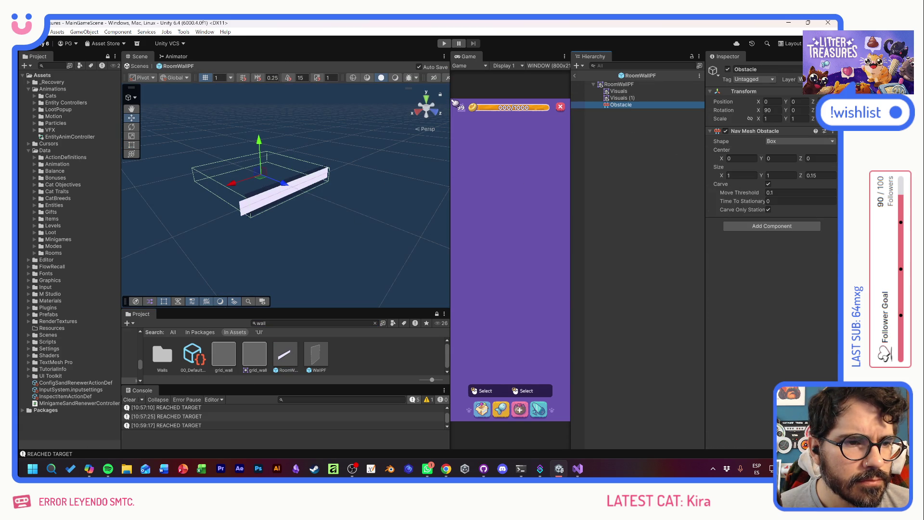
Set the Nav Mesh Obstacle Size Z to 0.5 and start the game
left_click_drag(801, 175, 809, 180)
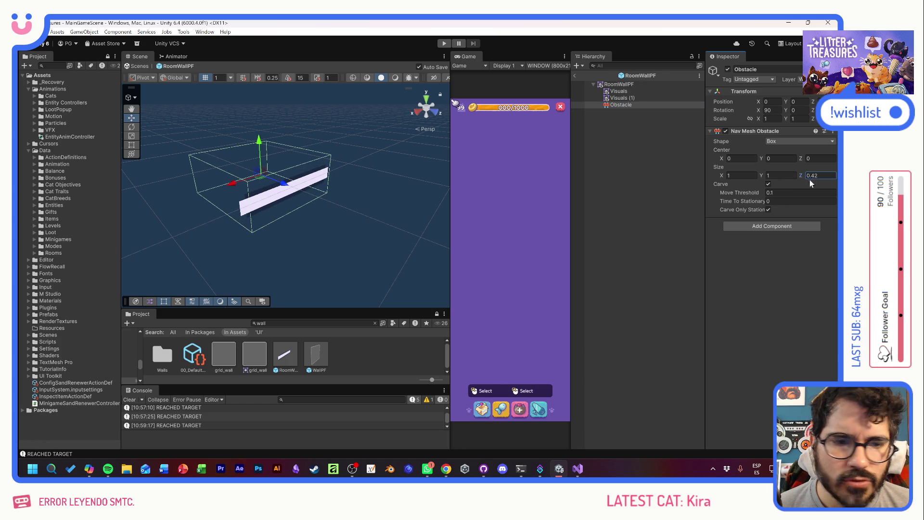
type(".5")
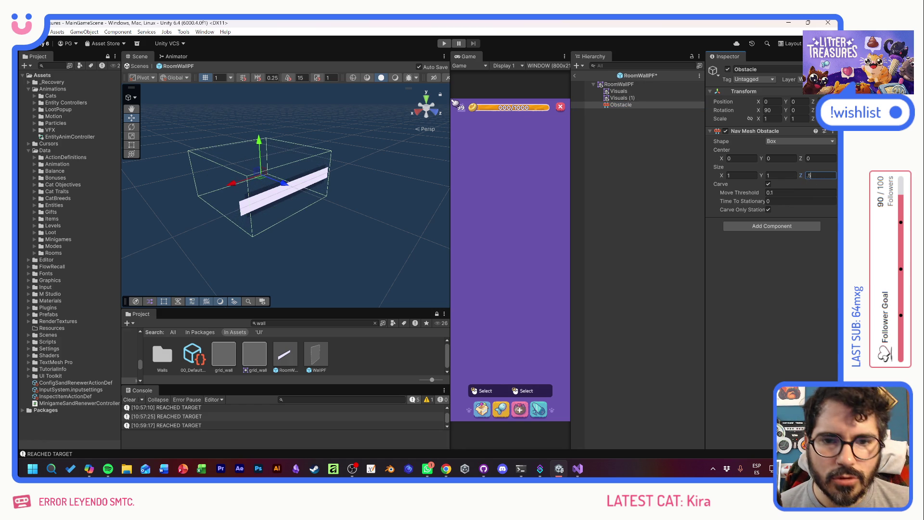
left_click(444, 47)
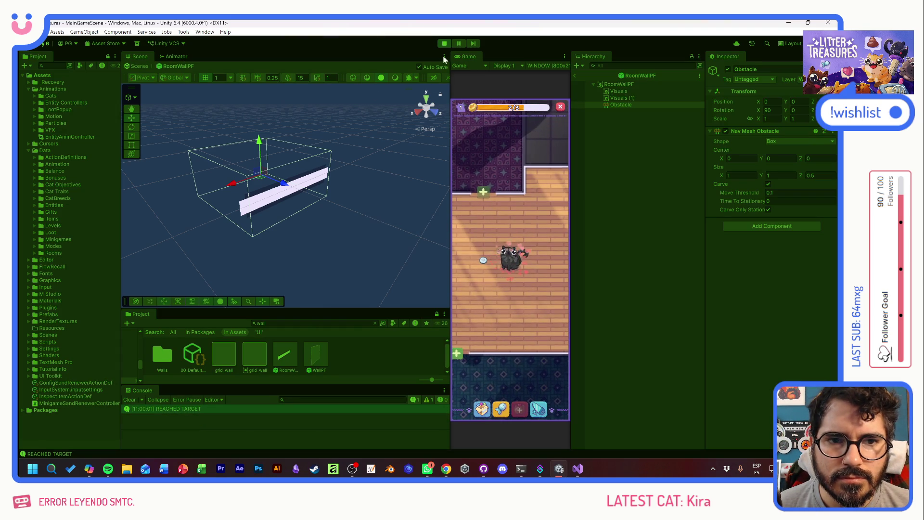
Return to MainGameScene and move the feeder to a new spot in the room
left_click(573, 76)
scroll(333, 221, "up", 5)
left_click_drag(343, 235, 276, 206)
left_click(482, 259)
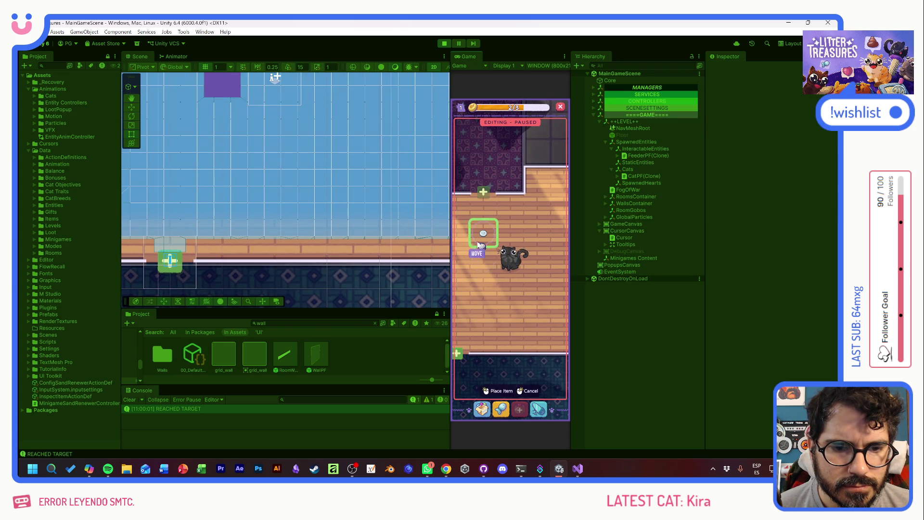
left_click(478, 243)
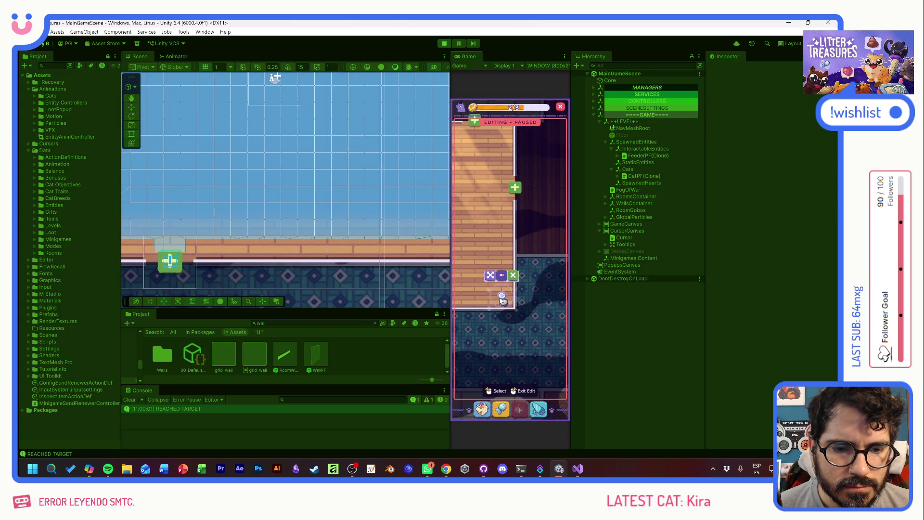
left_click(502, 301)
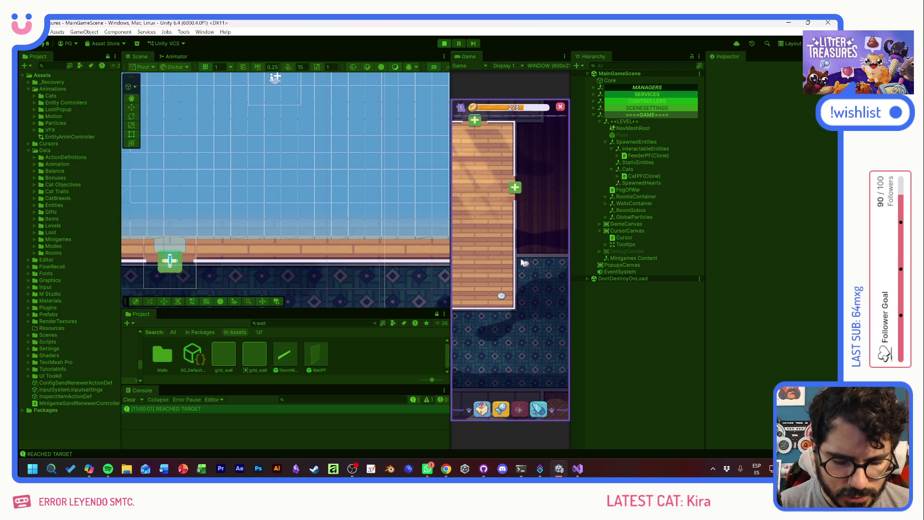
Max out coins via the debug panel and place three Scratch Poles in the room
key("F1")
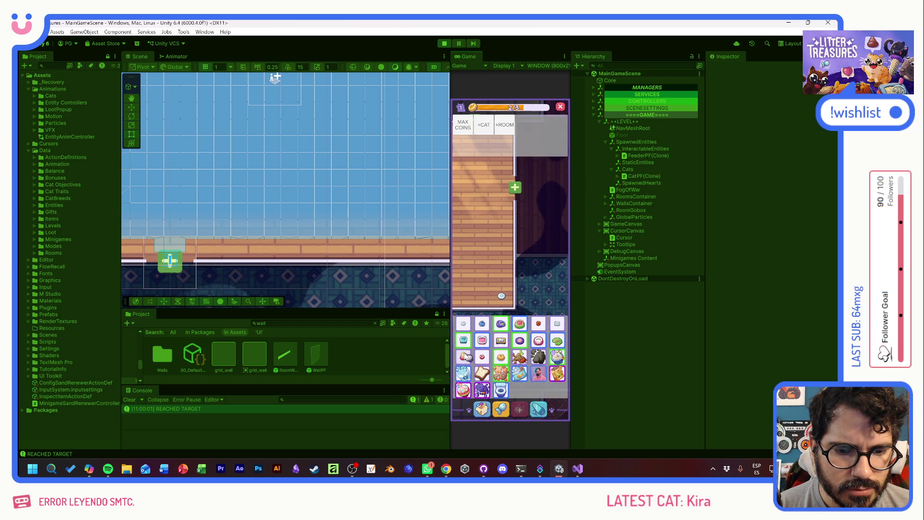
left_click(465, 135)
left_click(482, 409)
left_click(470, 298)
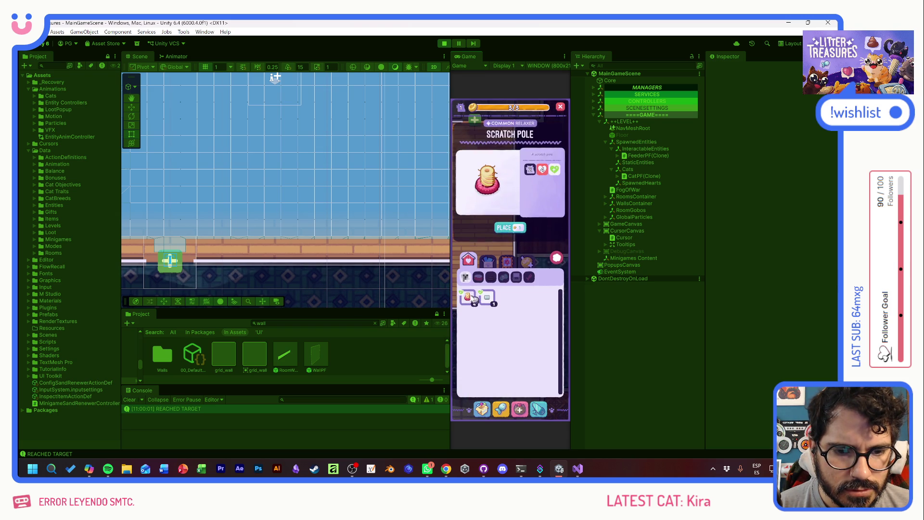
left_click(510, 227)
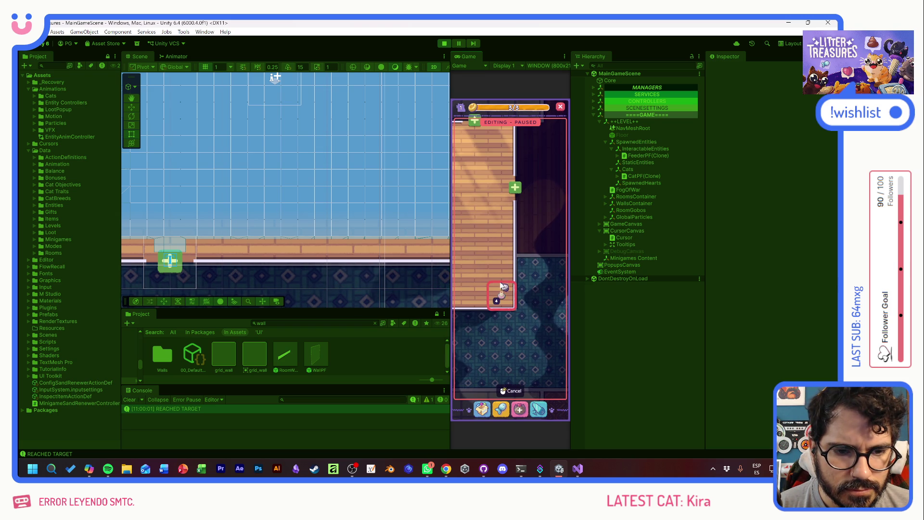
left_click(475, 267)
left_click(502, 267)
left_click(474, 294)
Pan the Scene view left and bring up, then dismiss, its context menu
left_click_drag(390, 208, 289, 218)
right_click(372, 255)
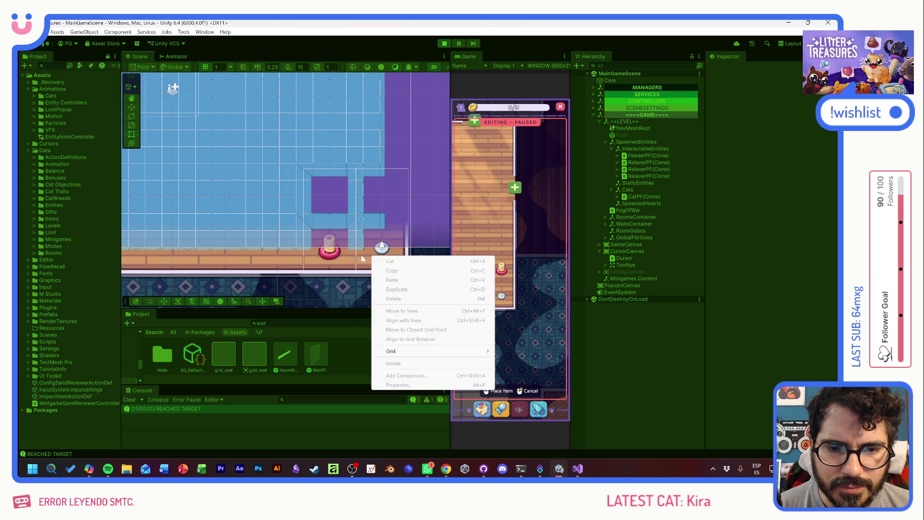
right_click(361, 255)
right_click(351, 255)
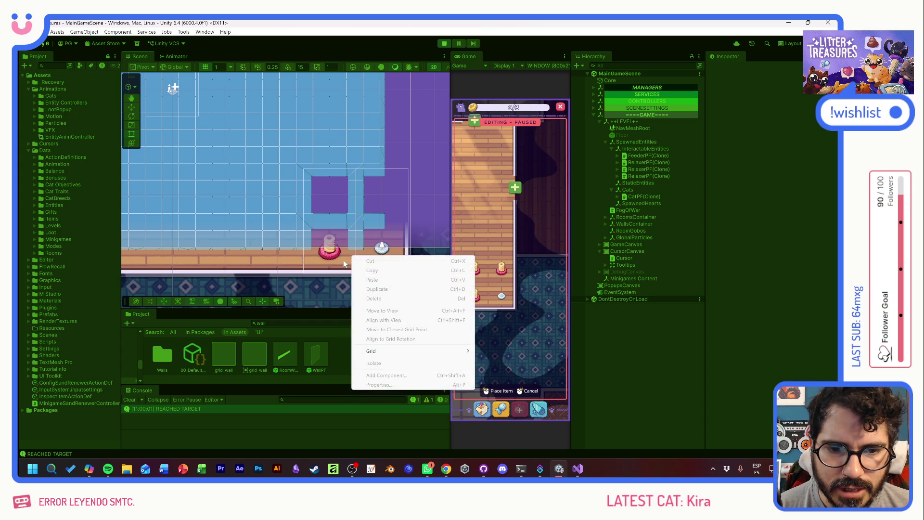
left_click(342, 260)
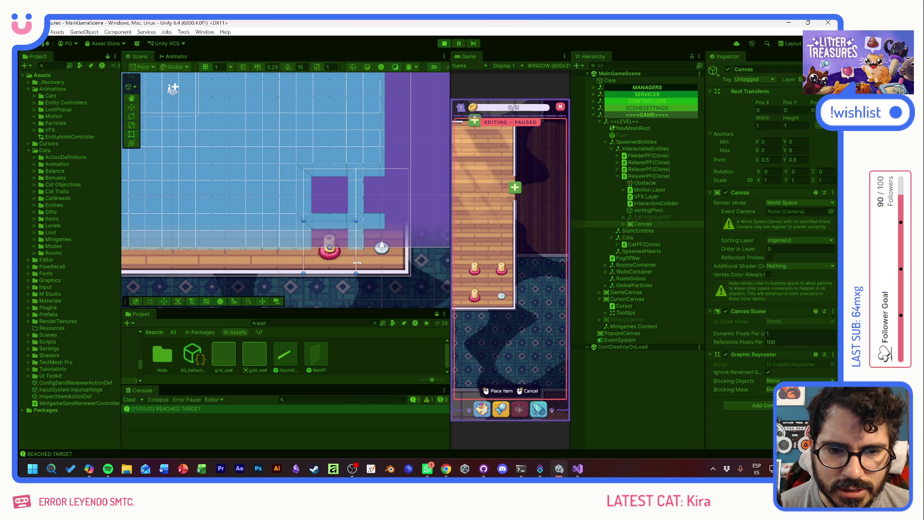
Place the held scratch pole, disable Auto Braking on CatPF(Clone)'s Nav Mesh Agent, and open the F1 debug panel
left_click(503, 297)
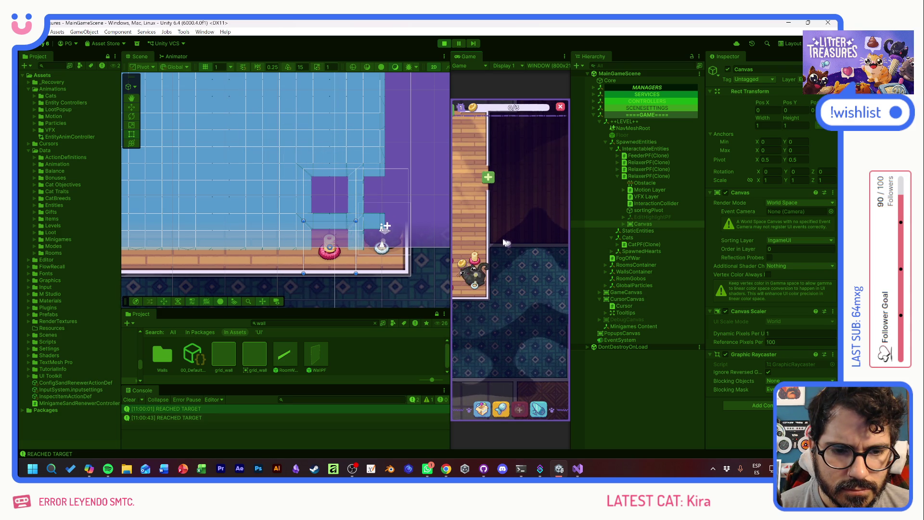
mouse_move(486, 285)
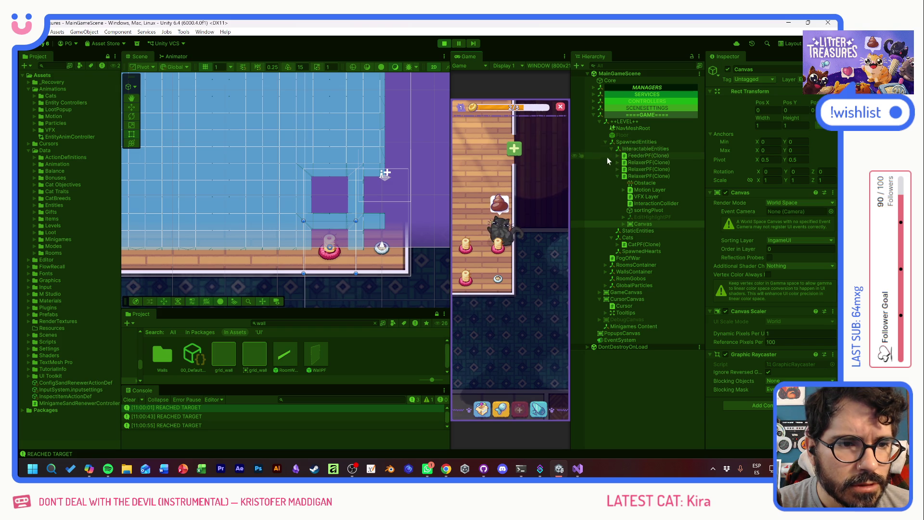
left_click(629, 245)
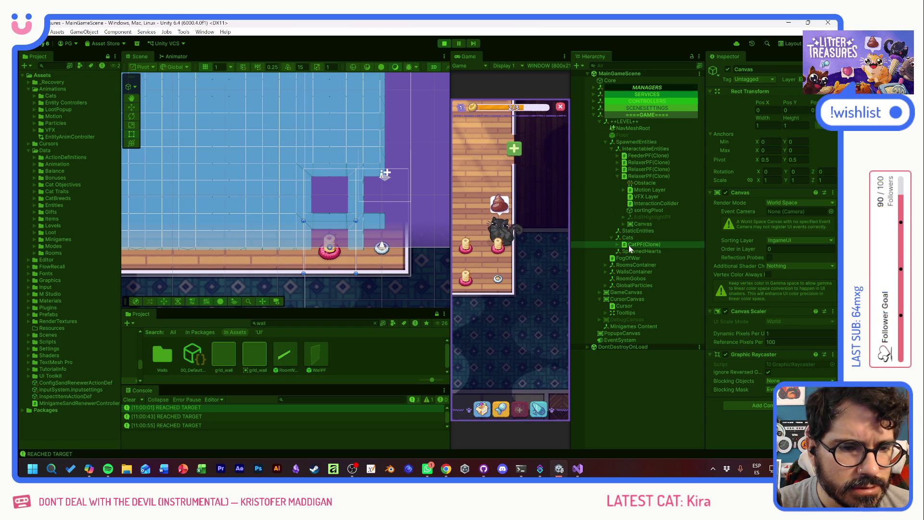
scroll(742, 361, "down", 10)
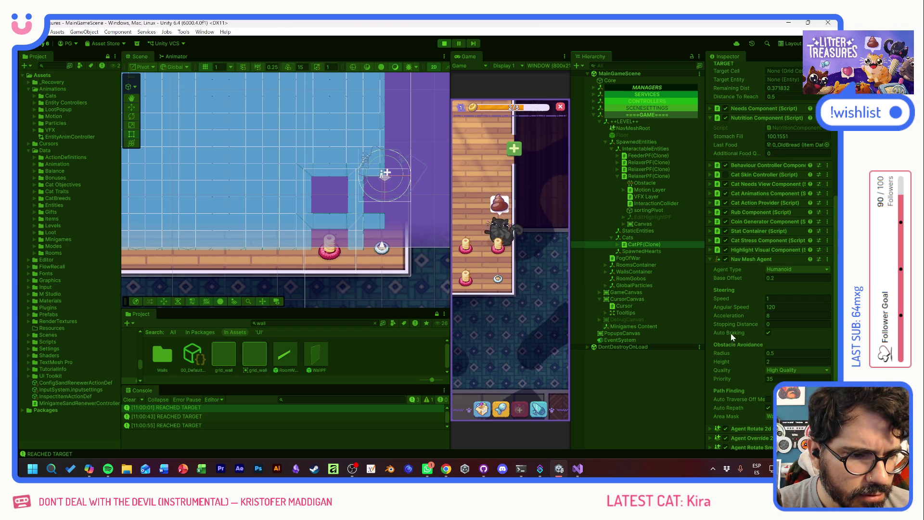
left_click(768, 332)
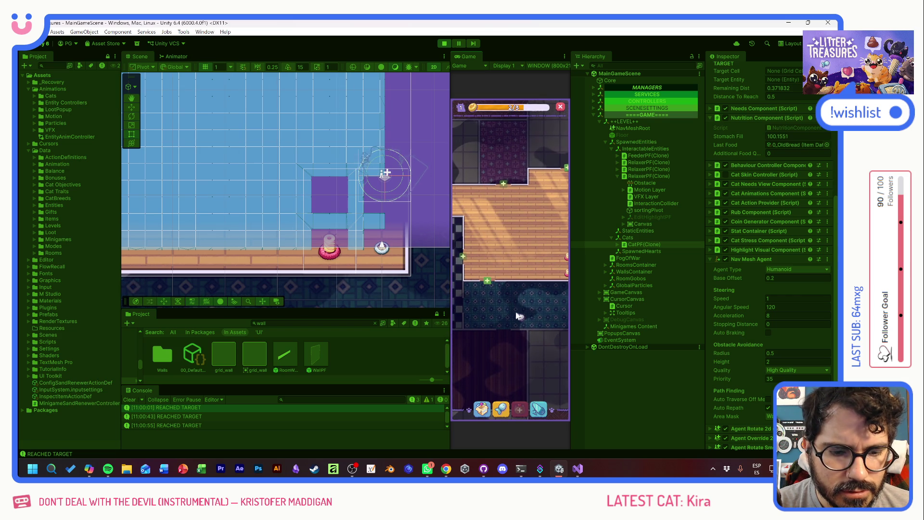
key("F1")
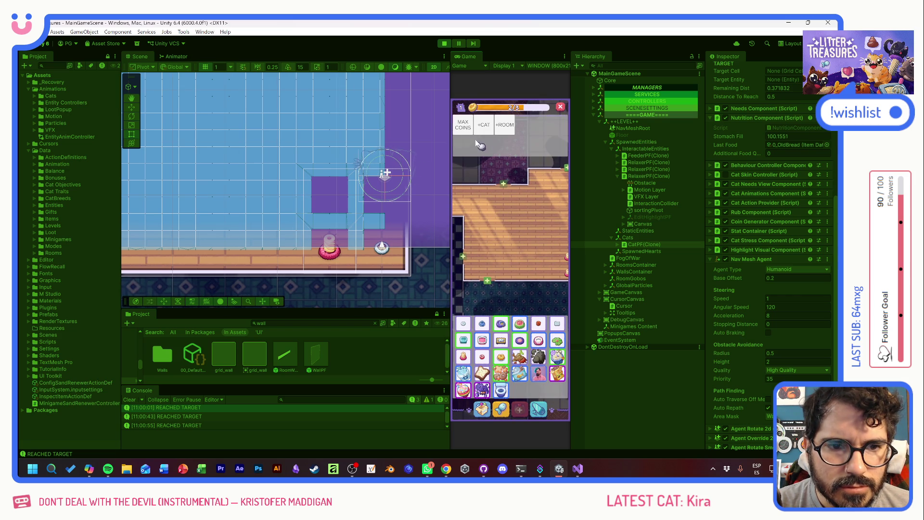
Spawn a second cat with +CAT and place more scratch poles from the inventory
left_click(463, 124)
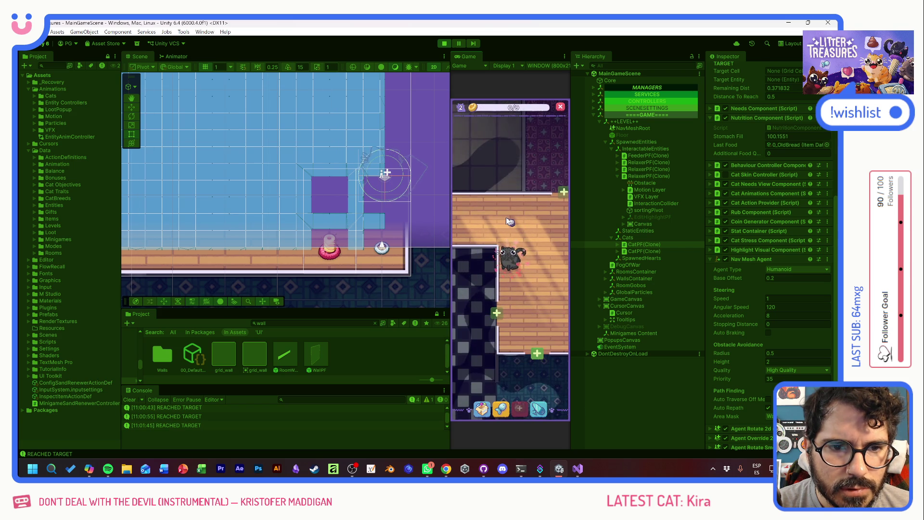
left_click(482, 407)
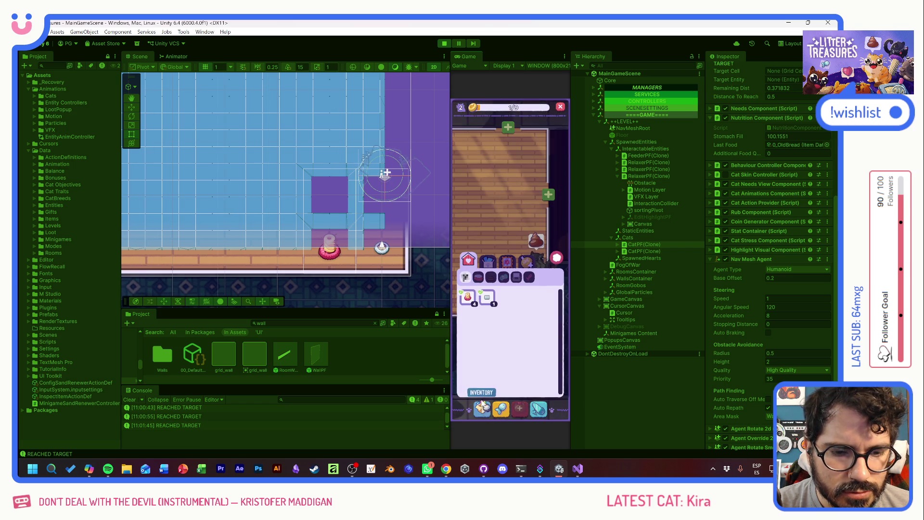
left_click(467, 295)
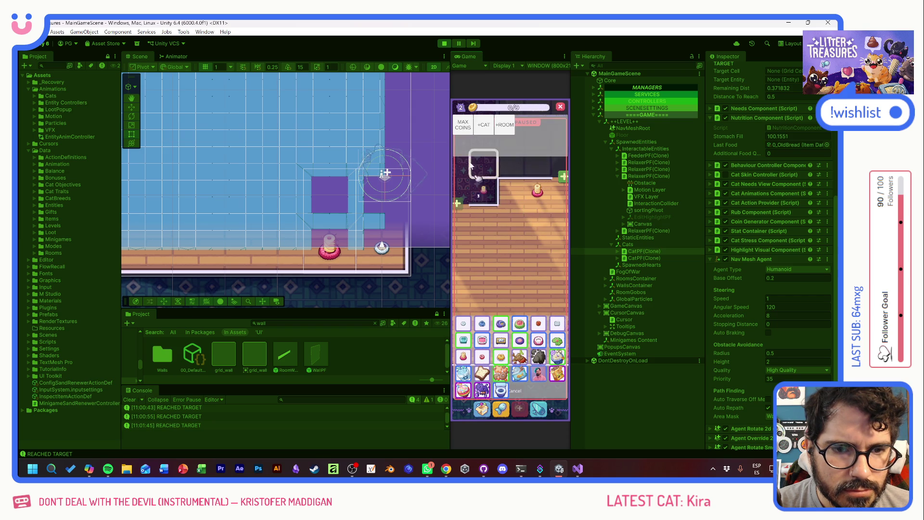
left_click(533, 218)
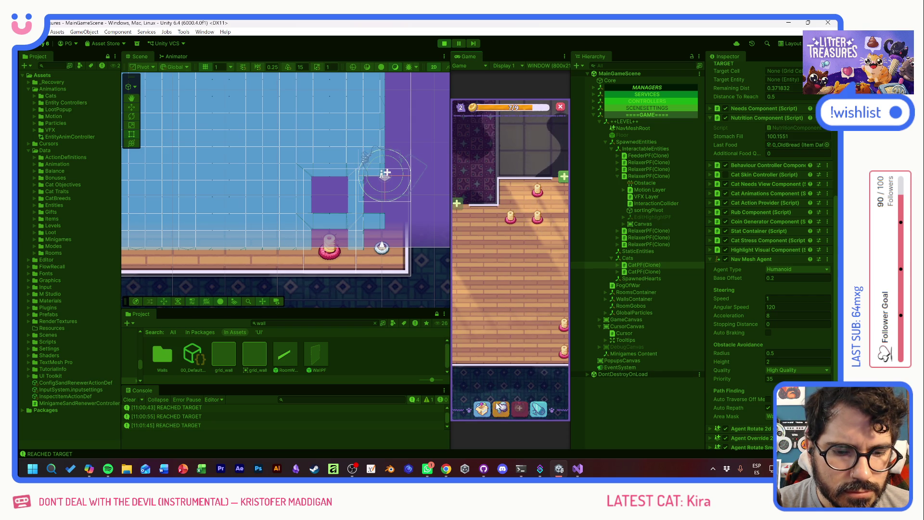
Place a Pooper in the room and pan the Scene and Game views over it
left_click(474, 296)
left_click(512, 205)
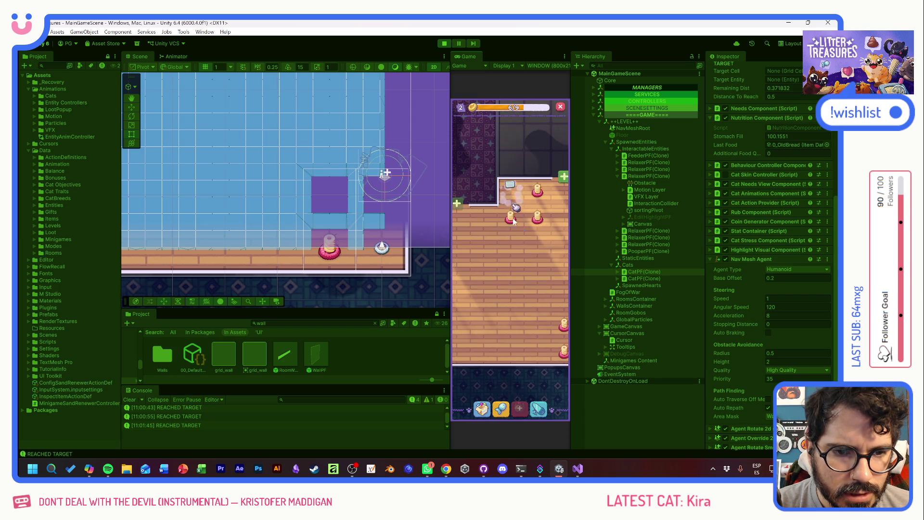
scroll(286, 128, "down", 3)
left_click_drag(286, 128, 282, 211)
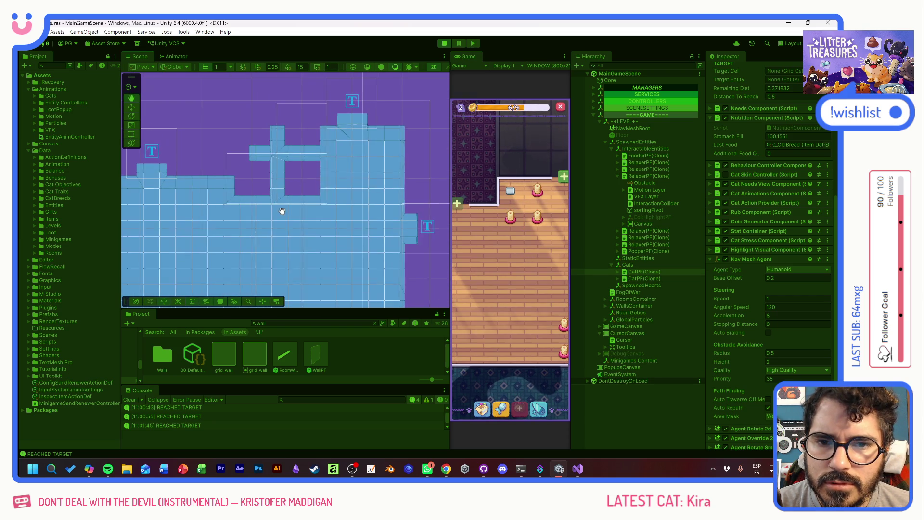
left_click_drag(524, 279, 500, 272)
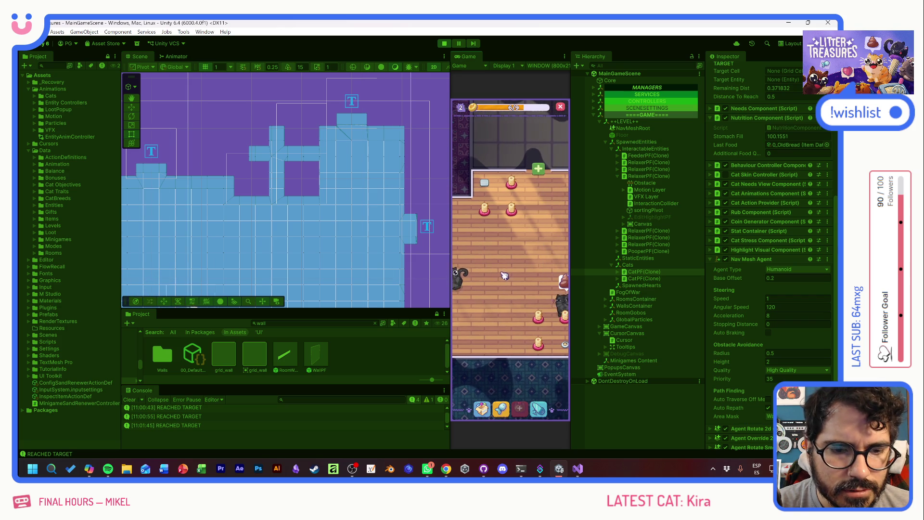
mouse_move(484, 172)
left_mouse_down()
mouse_move(536, 244)
mouse_move(544, 233)
mouse_move(550, 257)
left_mouse_up()
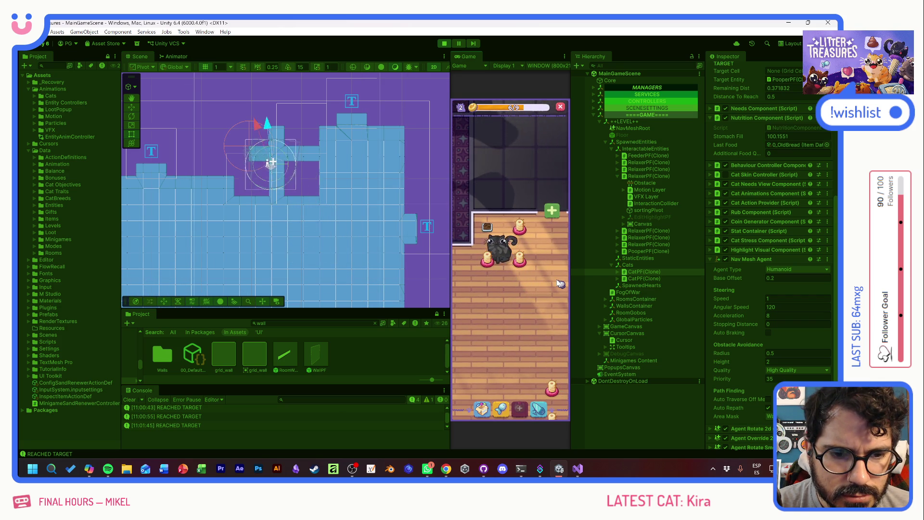
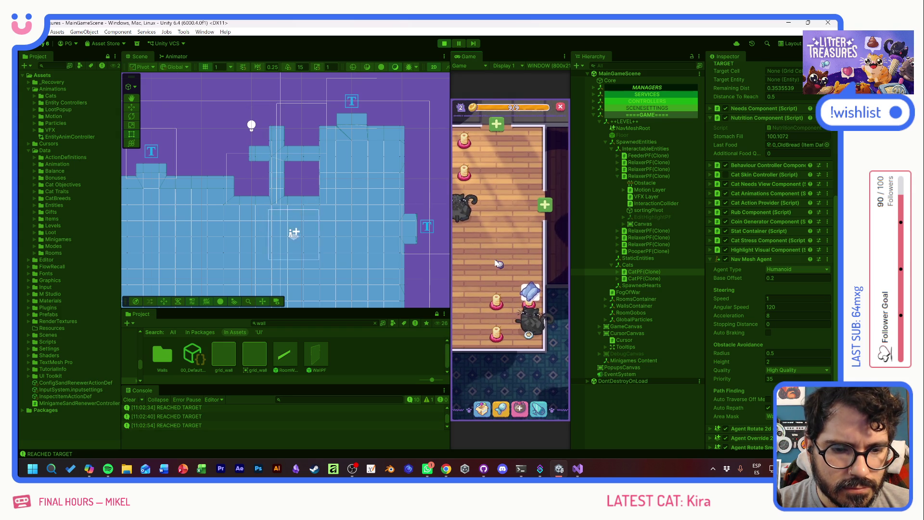
Stop the play test and focus the Project window's search field
scroll(337, 226, "up", 5)
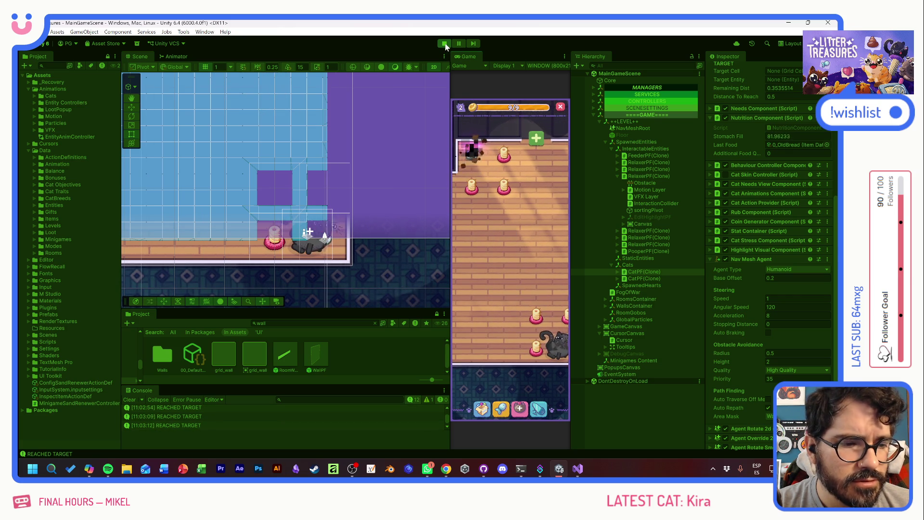
left_click(444, 44)
left_click(313, 322)
Find and open CatPF, setting its Nav Mesh Agent radius to 0.25 with Auto Braking off
type("catpf")
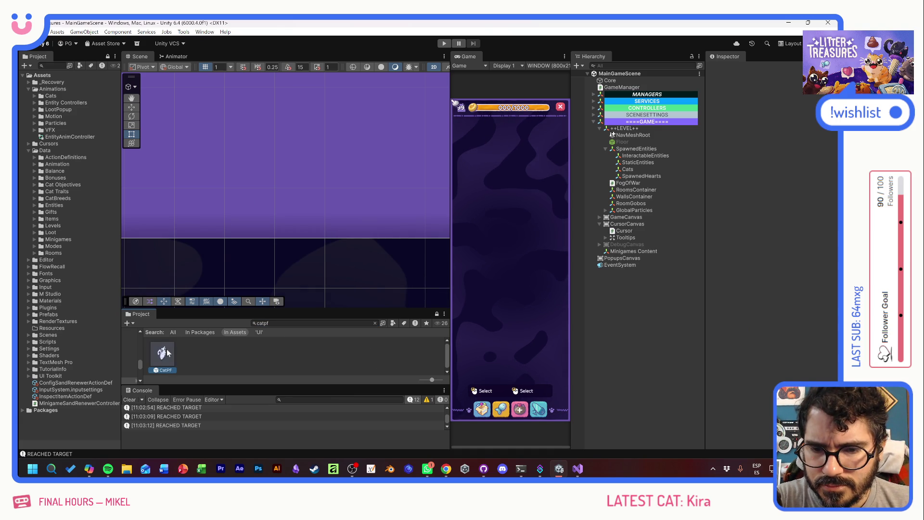
double_click(168, 352)
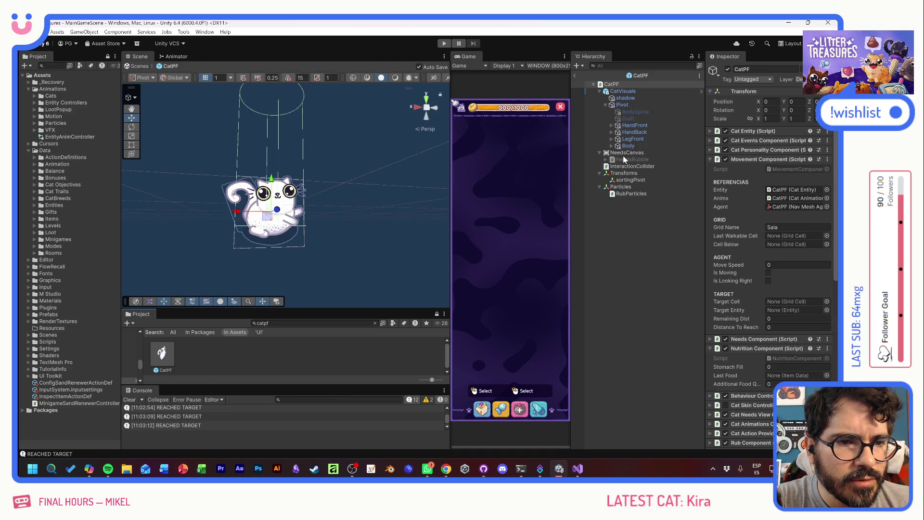
scroll(749, 305, "down", 10)
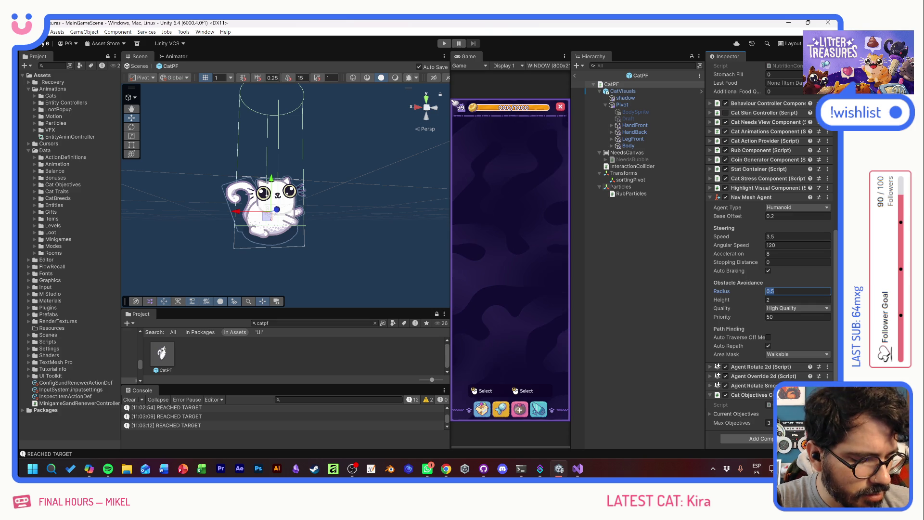
type(".25")
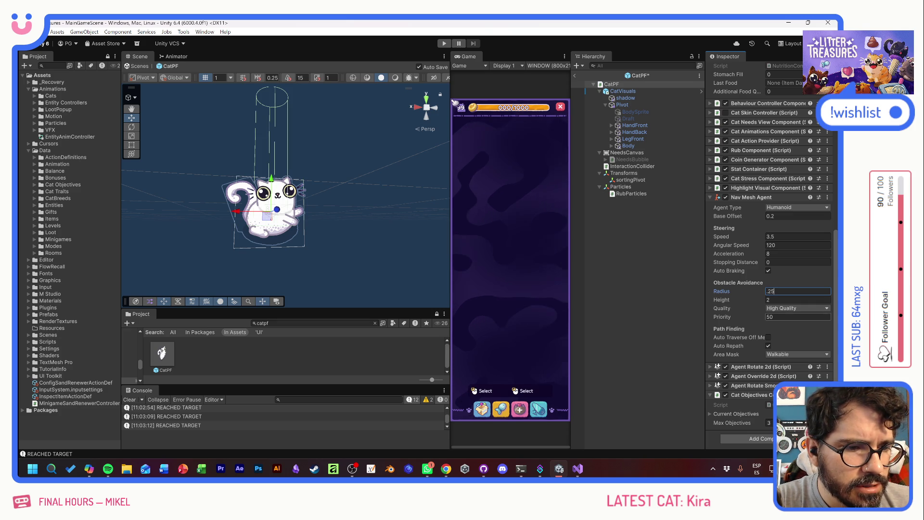
left_click(768, 271)
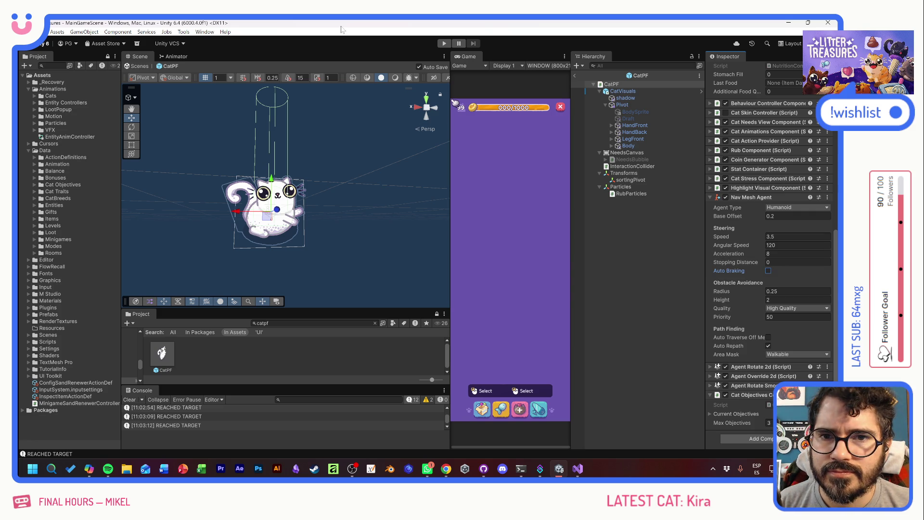
key("alt+Tab")
In Visual Studio, read through MovementComponent.cs from SetTarget down through Tick
key("alt+Tab")
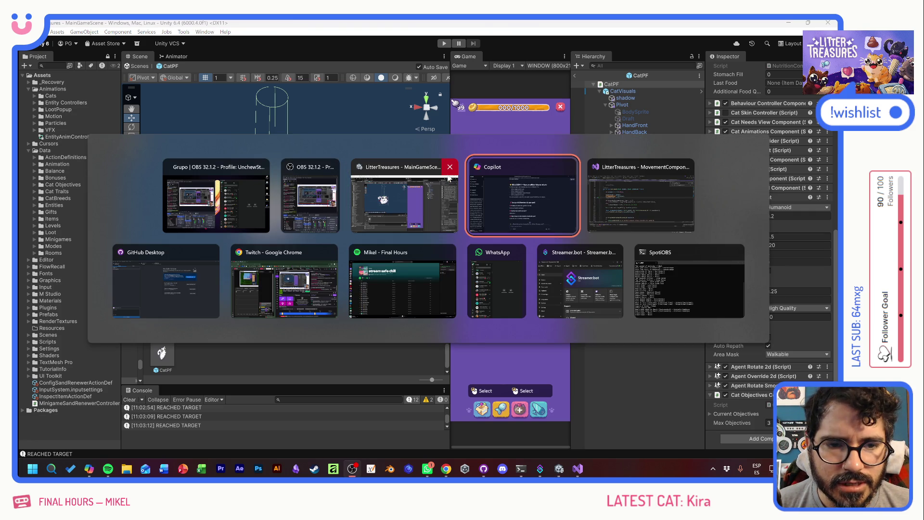
key("alt+Tab")
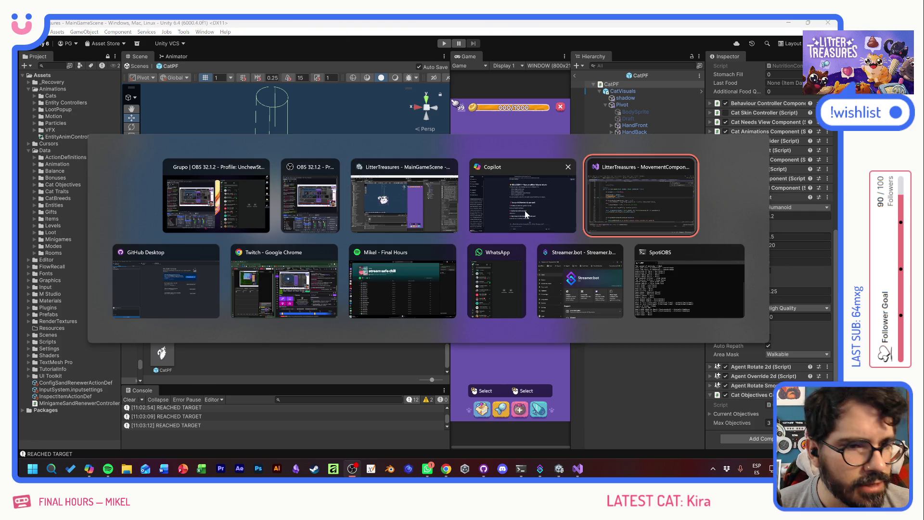
left_click(179, 233)
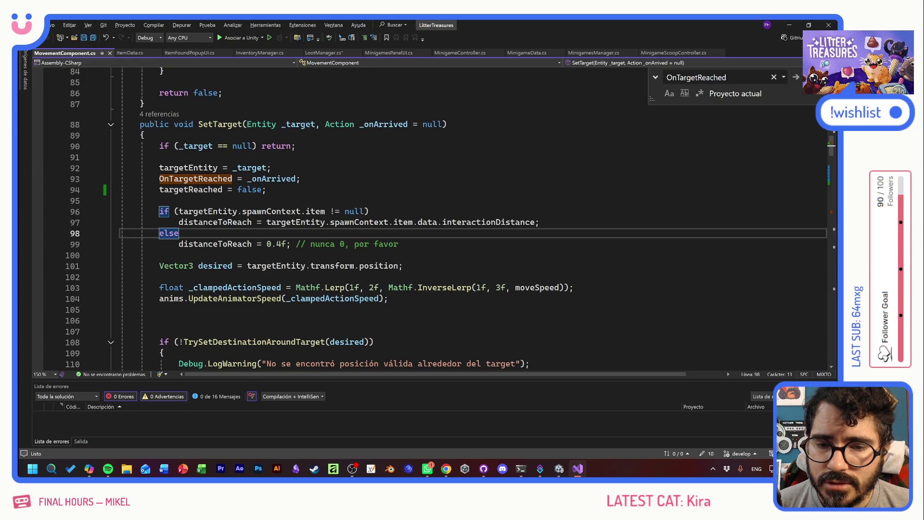
scroll(433, 216, "down", 11)
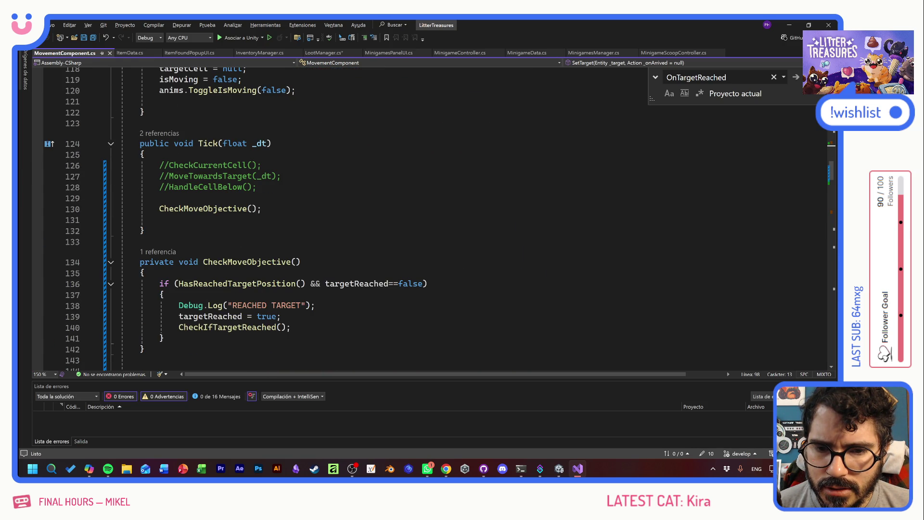
scroll(433, 217, "down", 4)
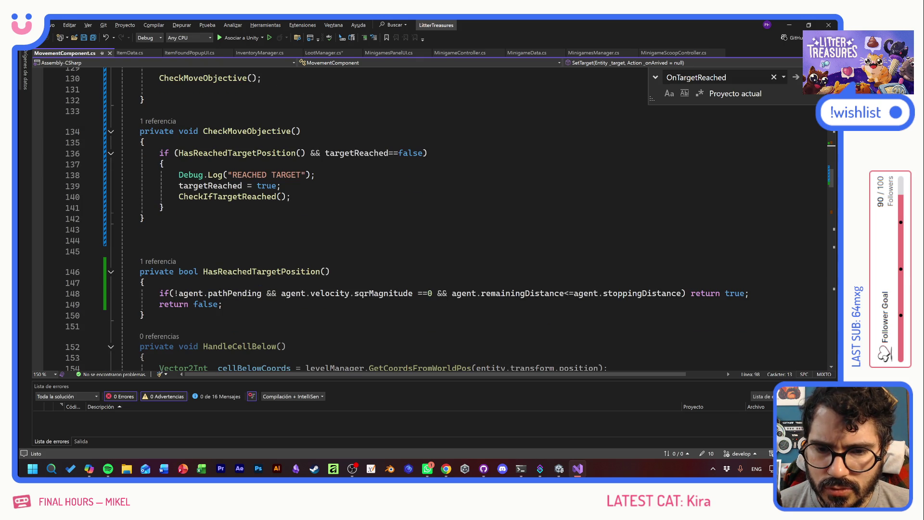
scroll(407, 219, "down", 5)
scroll(406, 219, "up", 1)
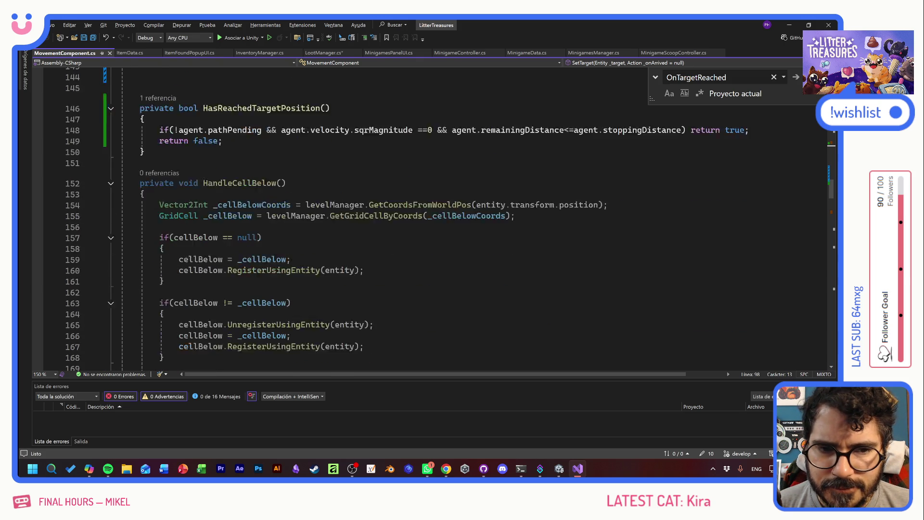
scroll(407, 219, "down", 4)
scroll(433, 217, "down", 4)
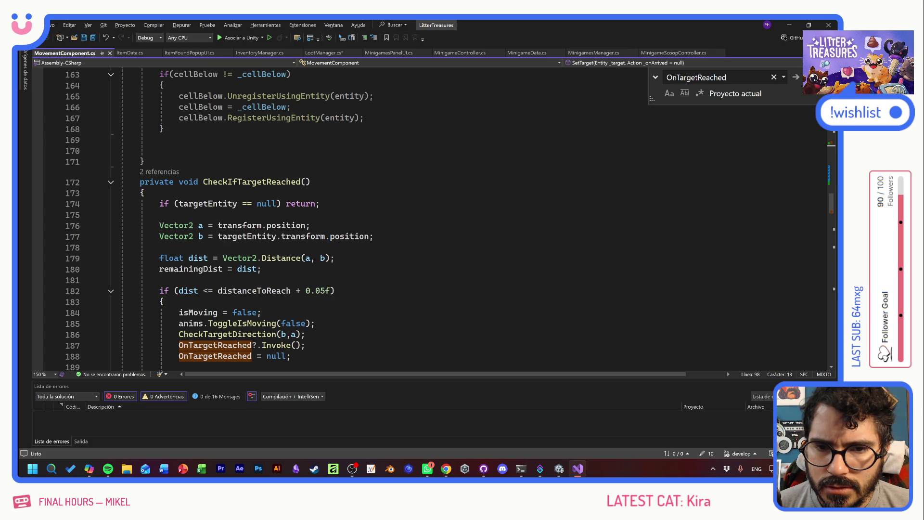
scroll(218, 220, "down", 3)
Select the CheckVelocityDirection call line in MoveTowardsTarget for copying, then scroll back up
left_click(307, 237)
left_click_drag(179, 214, 178, 269)
left_click(178, 269)
scroll(433, 217, "down", 6)
scroll(433, 217, "down", 7)
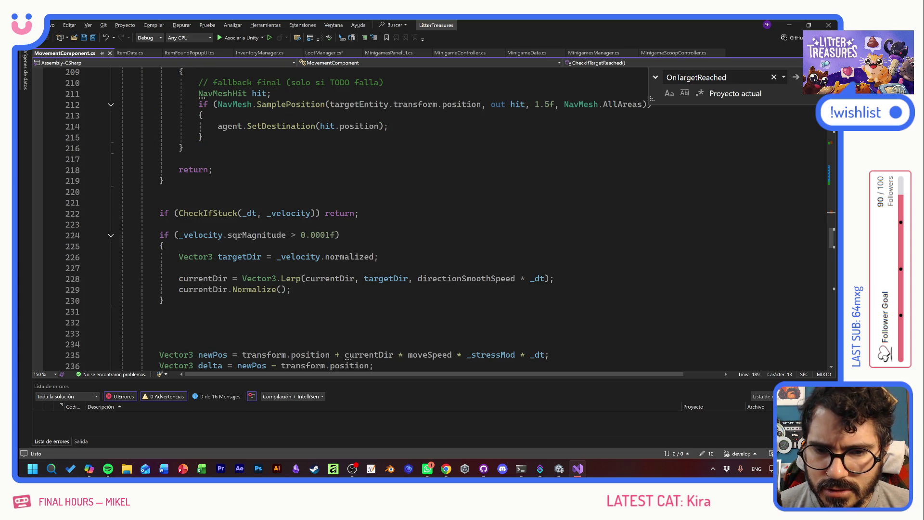
scroll(433, 216, "down", 4)
left_click(227, 256)
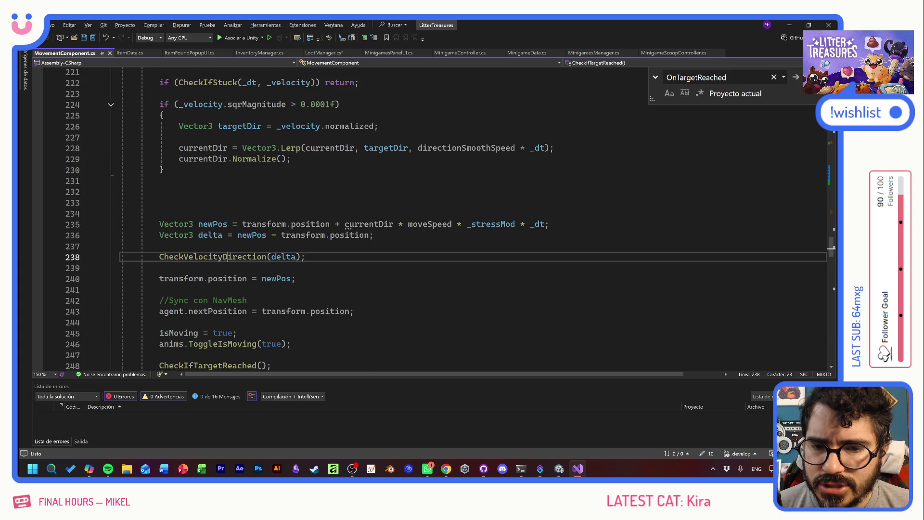
key("shift+Home")
key("shift+Home")
key("ctrl+c")
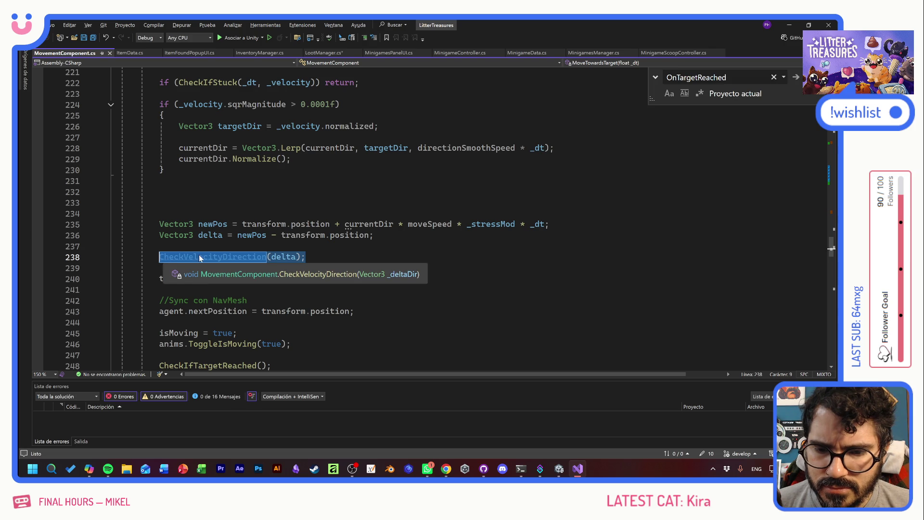
scroll(259, 258, "up", 6)
scroll(259, 219, "up", 20)
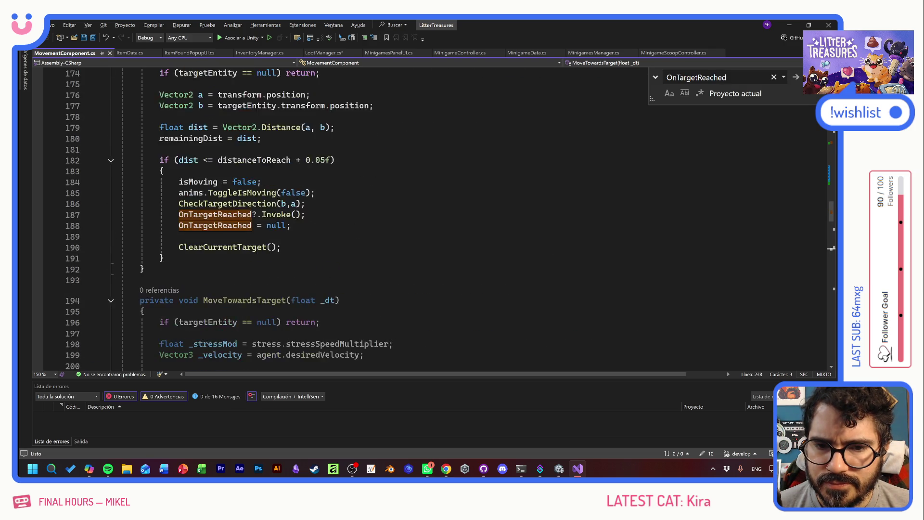
scroll(259, 219, "up", 4)
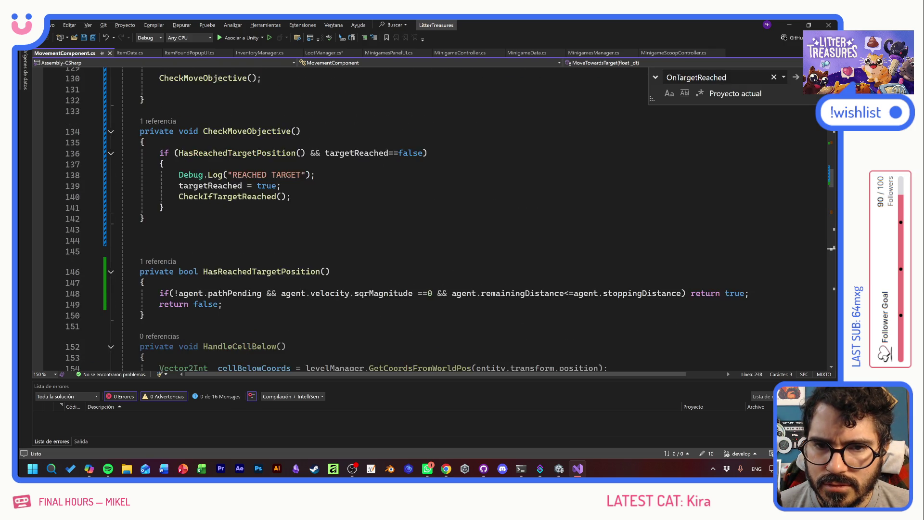
Paste the CheckVelocityDirection call into Tick() on line 131 and change its argument to _dt
left_click(159, 188)
key("ctrl+v")
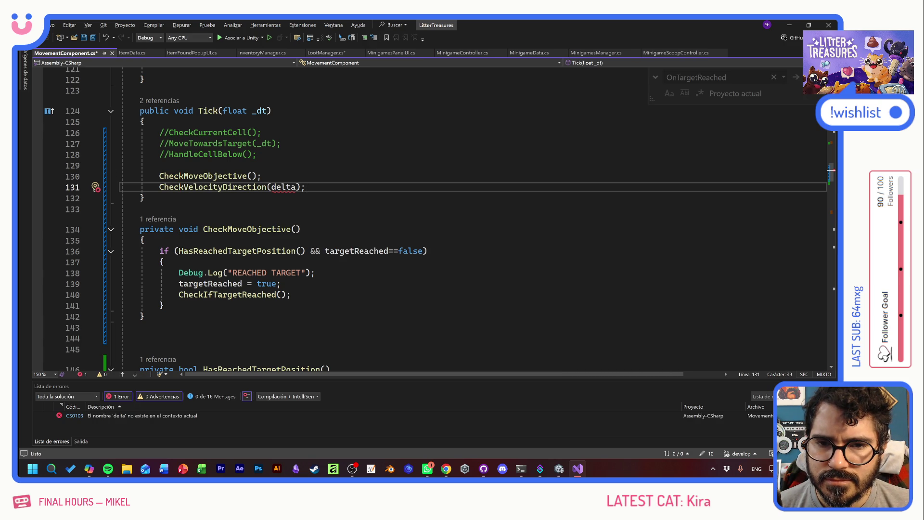
key("ctrl+s")
double_click(261, 111)
key("ctrl+c")
double_click(283, 187)
key("ctrl+v")
Inspect the CheckVelocityDirection definition and jump to its call on line 238 via references
left_click(216, 188, "ctrl")
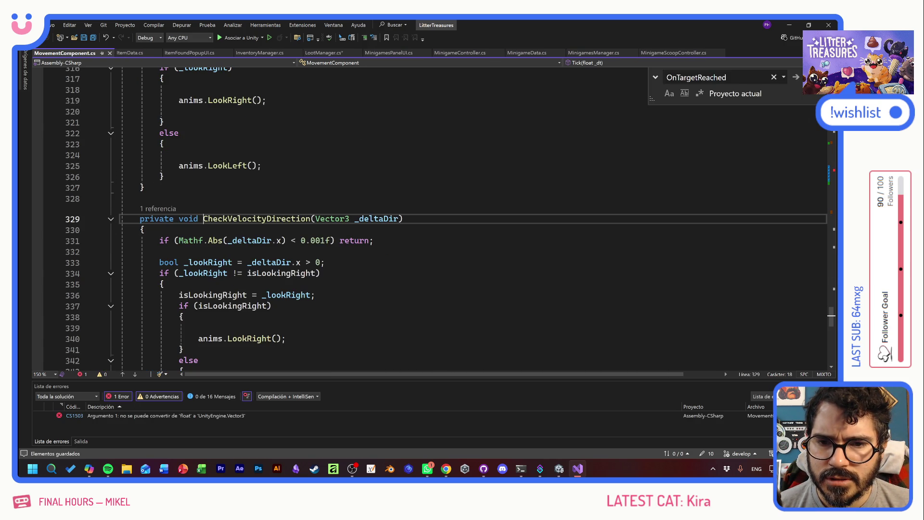
left_click(321, 273)
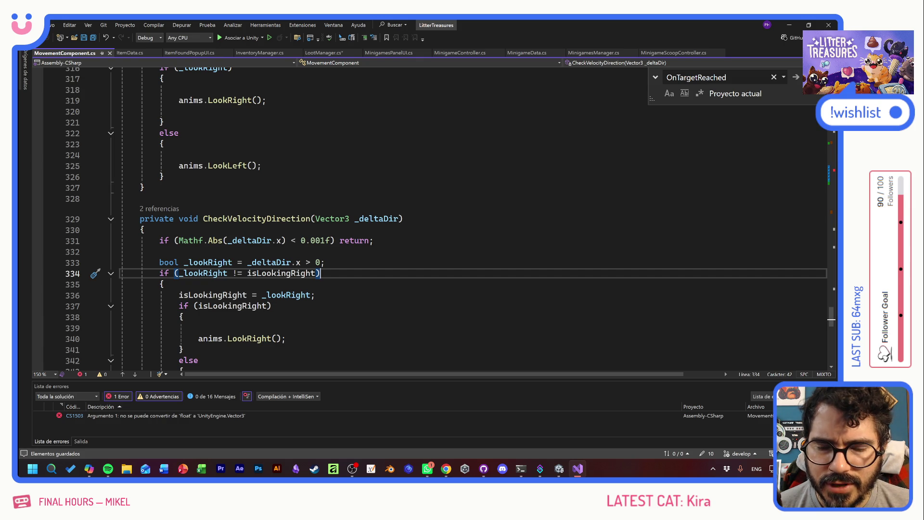
scroll(433, 217, "up", 7)
scroll(433, 216, "down", 6)
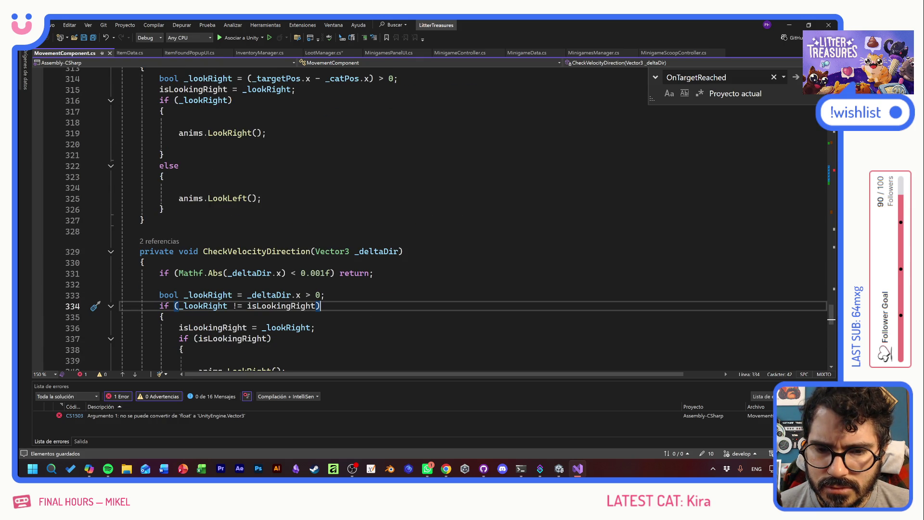
scroll(434, 217, "down", 5)
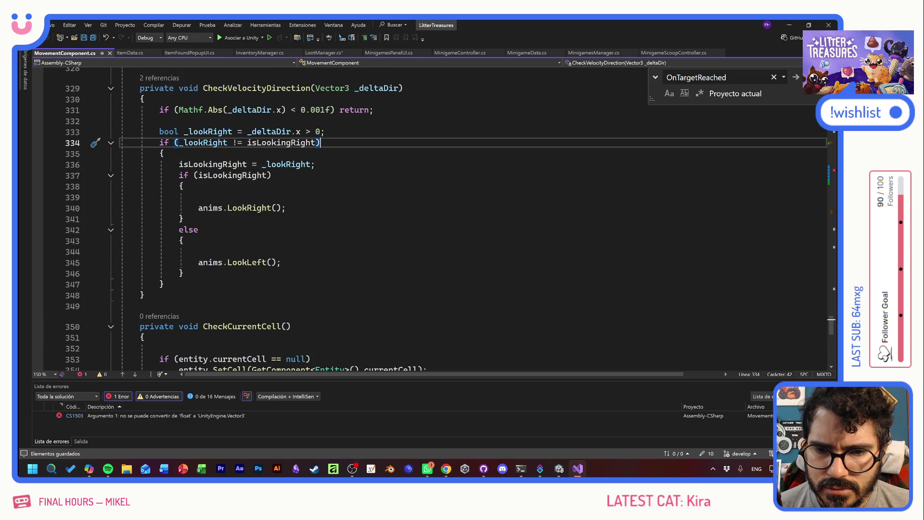
scroll(433, 217, "up", 6)
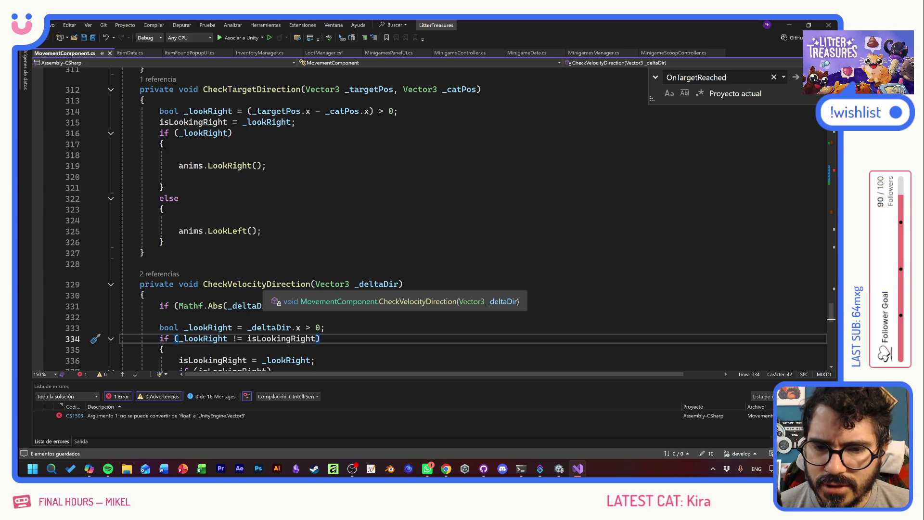
left_click(154, 274)
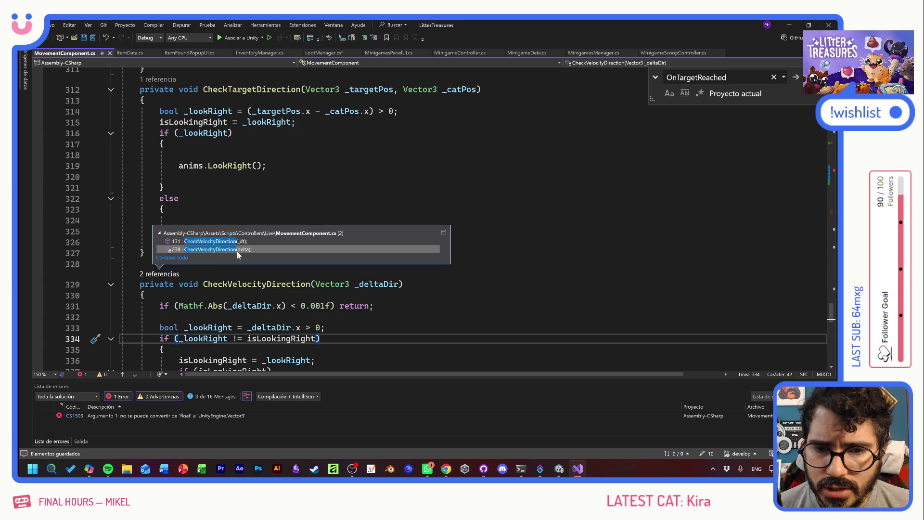
left_click(237, 252)
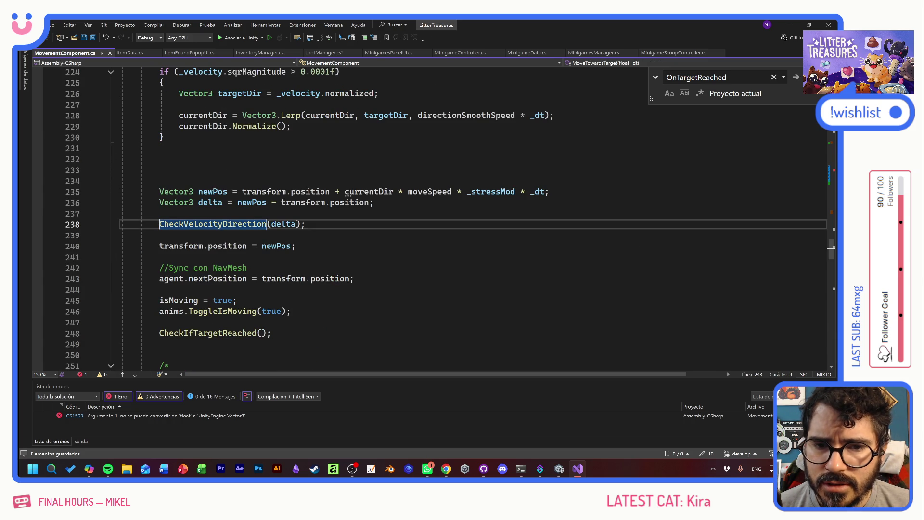
scroll(283, 230, "up", 1)
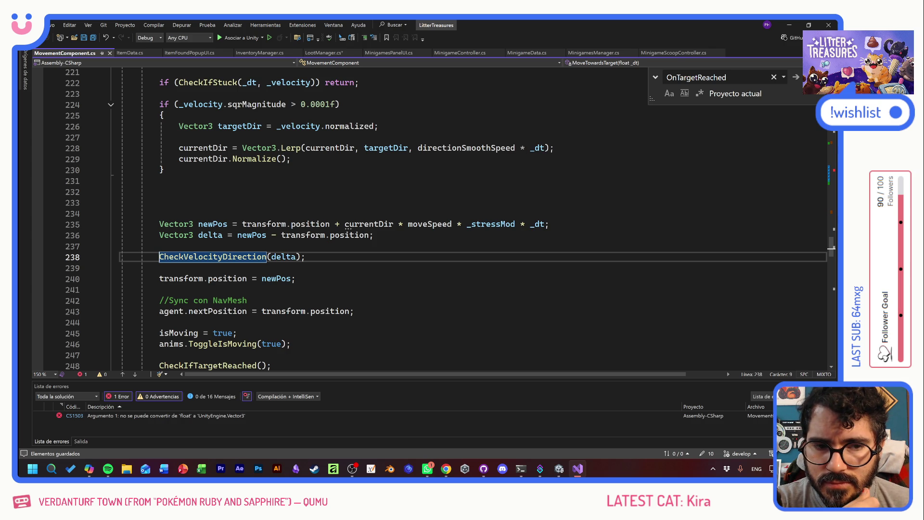
mouse_move(400, 224)
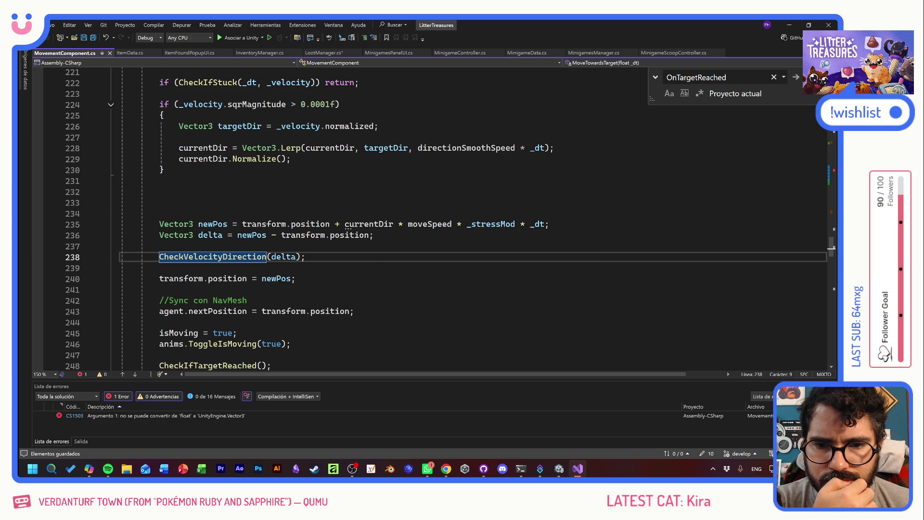
scroll(446, 219, "up", 7)
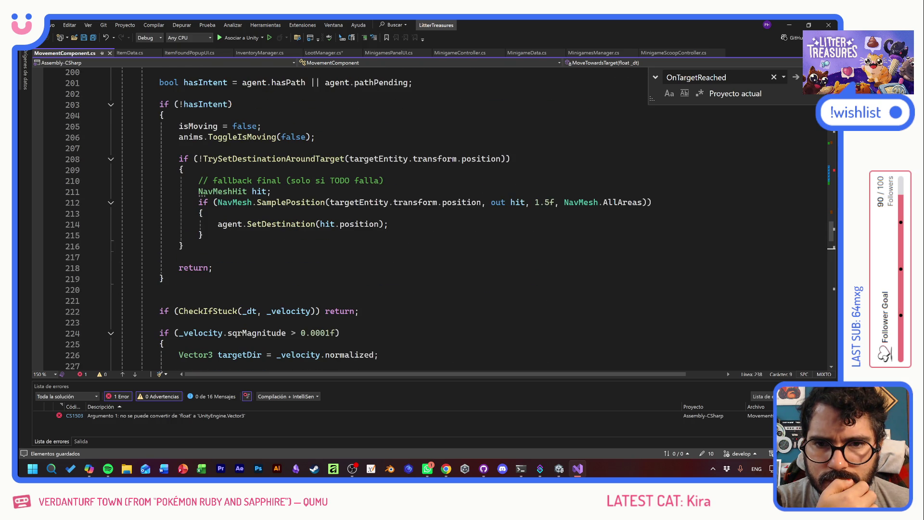
scroll(446, 220, "up", 3)
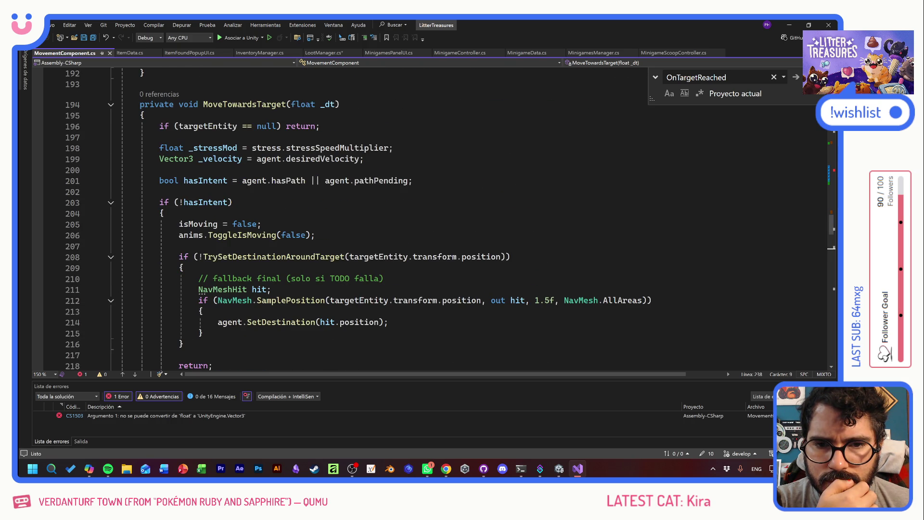
scroll(347, 291, "down", 8)
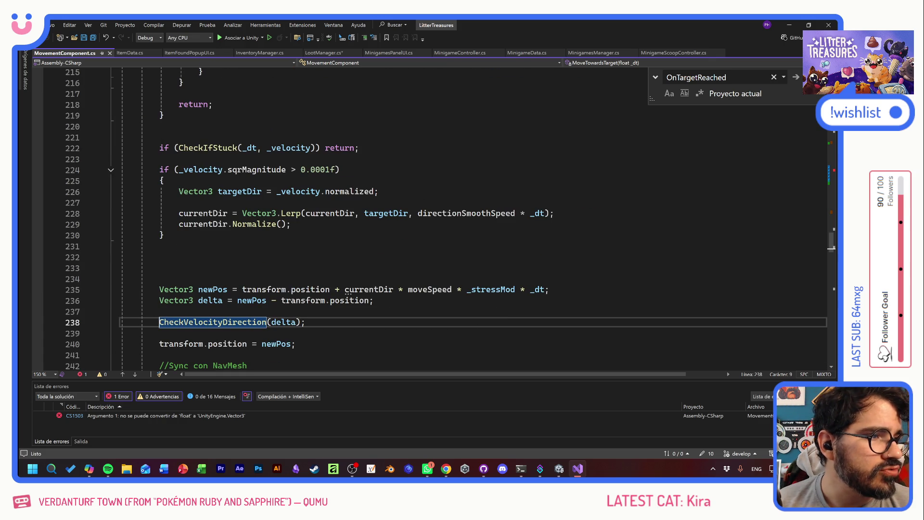
key("alt+Tab")
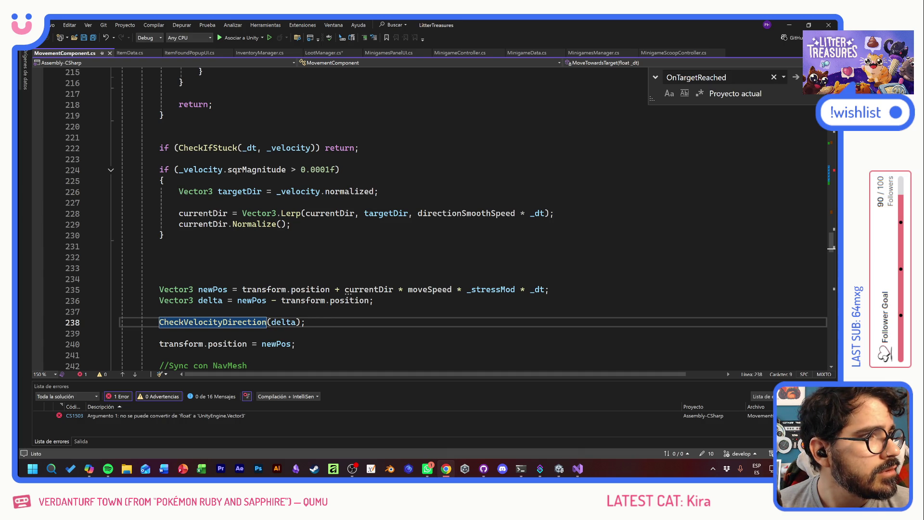
left_click(160, 311)
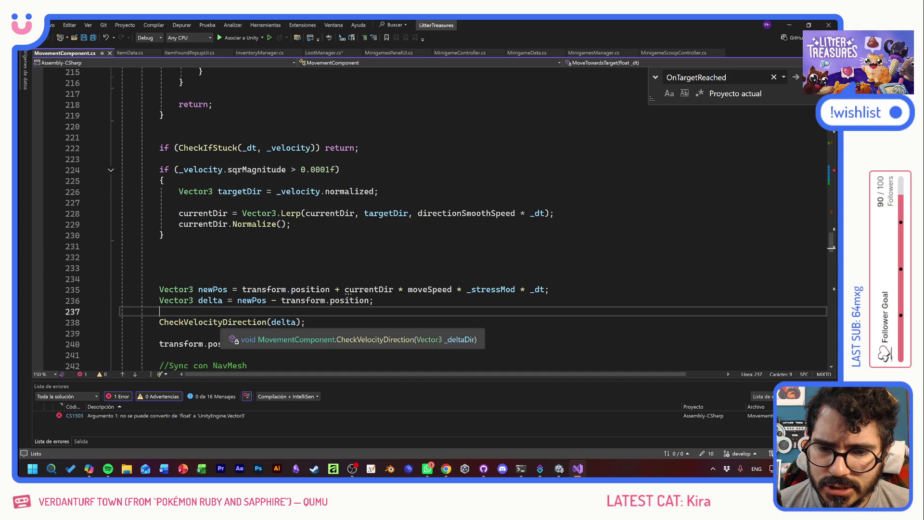
Replace _dt with agent.velocity in Tick's CheckVelocityDirection call and save the script
scroll(240, 328, "up", 6)
scroll(337, 219, "up", 20)
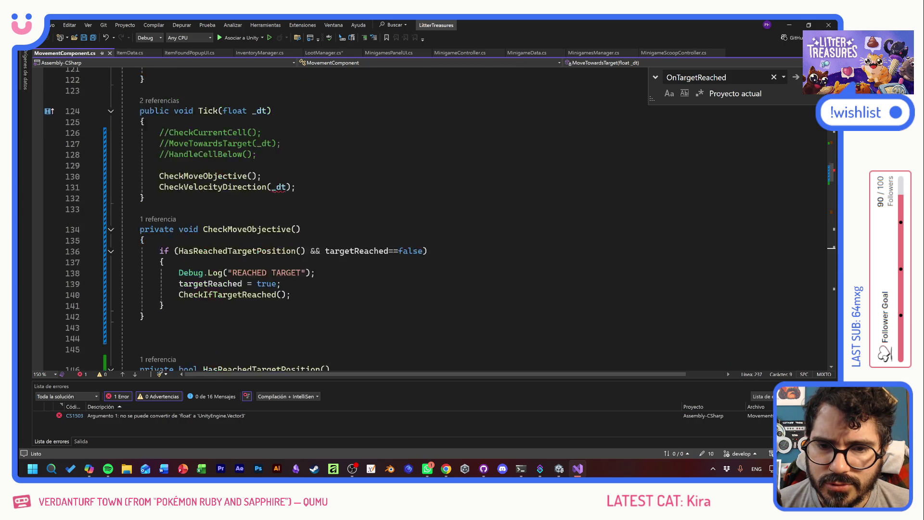
scroll(337, 219, "down", 3)
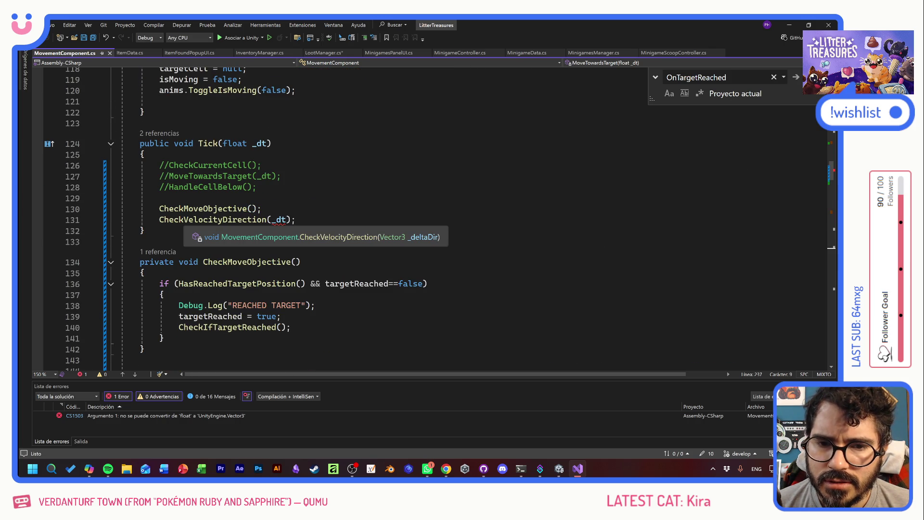
left_click(261, 208)
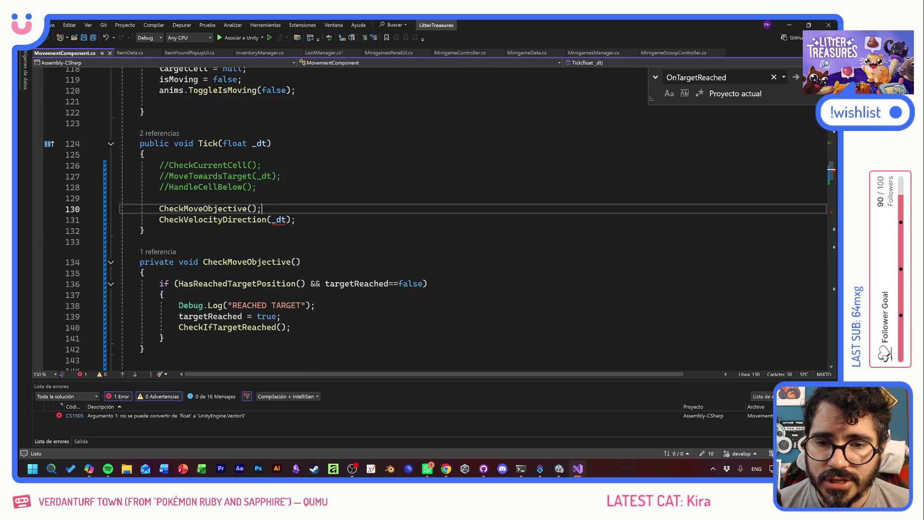
double_click(280, 220)
type("aget")
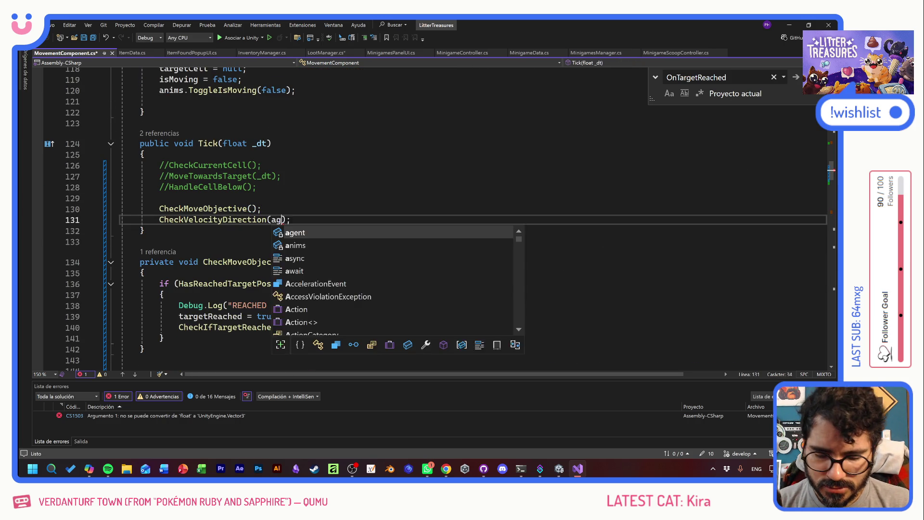
key("BackSpace")
type("nt.ve")
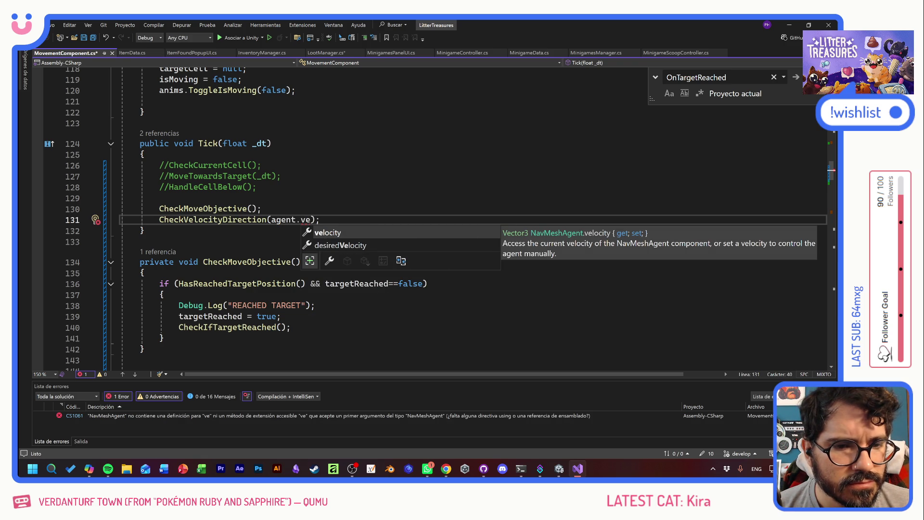
key("Tab")
left_click(160, 198)
key("ctrl+s")
Switch back to the Unity editor
key("alt+Tab")
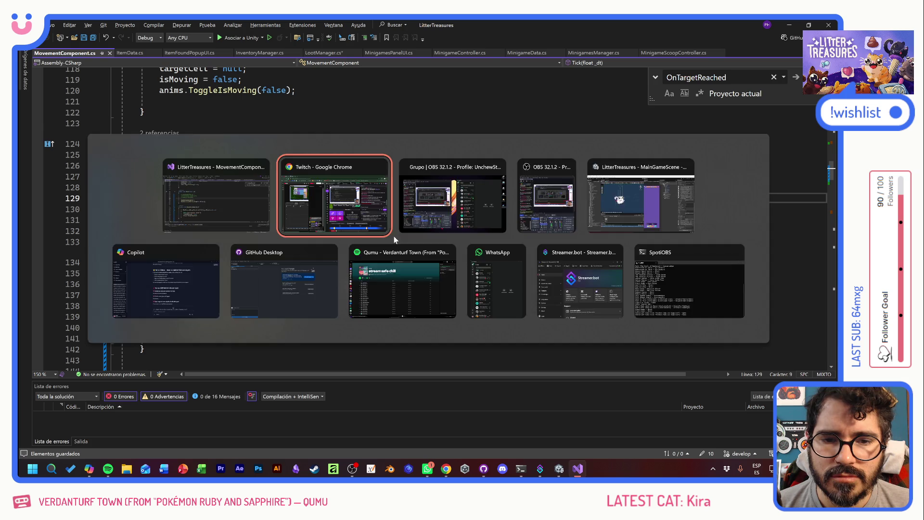
key("alt+Tab")
key("alt+Tab")
key("alt+Tab")
key("alt+Tab")
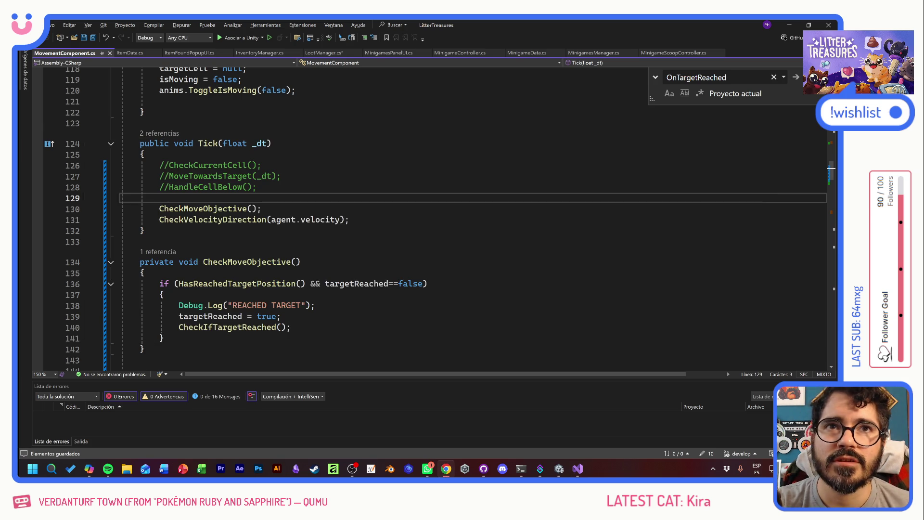
key("alt+Tab")
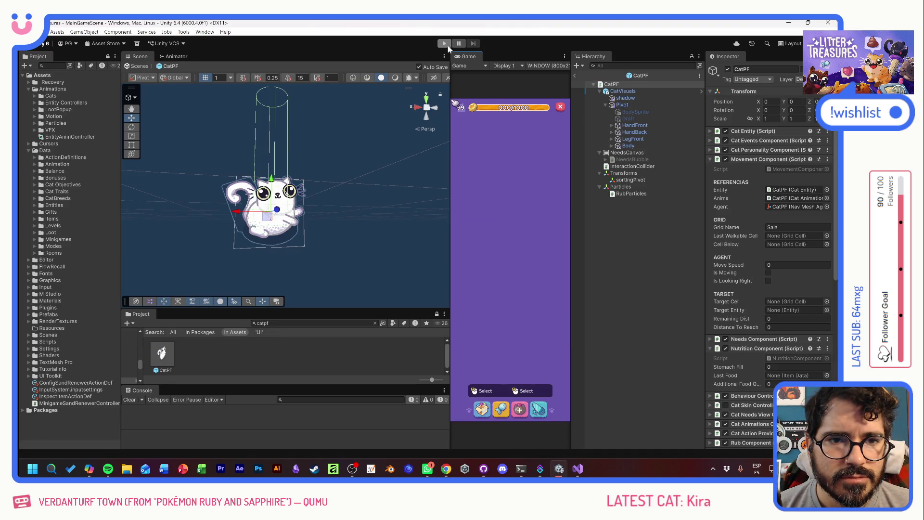
Widen the Game view, set the Scene view to 2D, start Play mode, and toggle the food bowl's edit mode
mouse_move(452, 99)
left_mouse_down()
mouse_move(412, 98)
mouse_move(430, 80)
mouse_move(478, 80)
mouse_move(390, 82)
mouse_move(409, 81)
left_mouse_up()
left_click(434, 78)
left_click(444, 45)
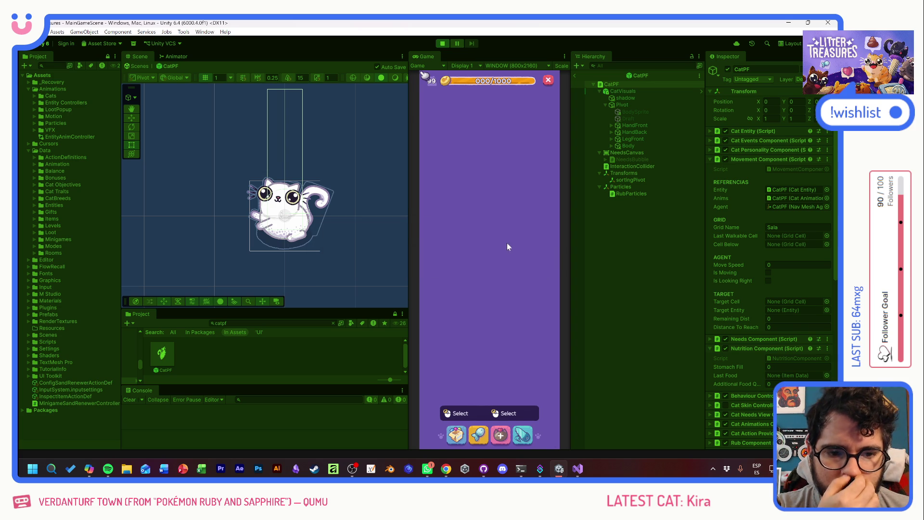
left_click(461, 260)
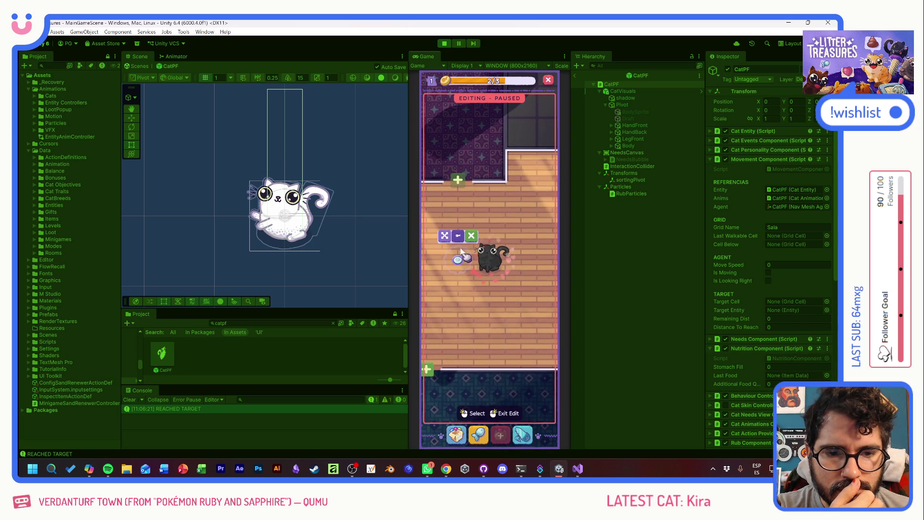
left_click(494, 311)
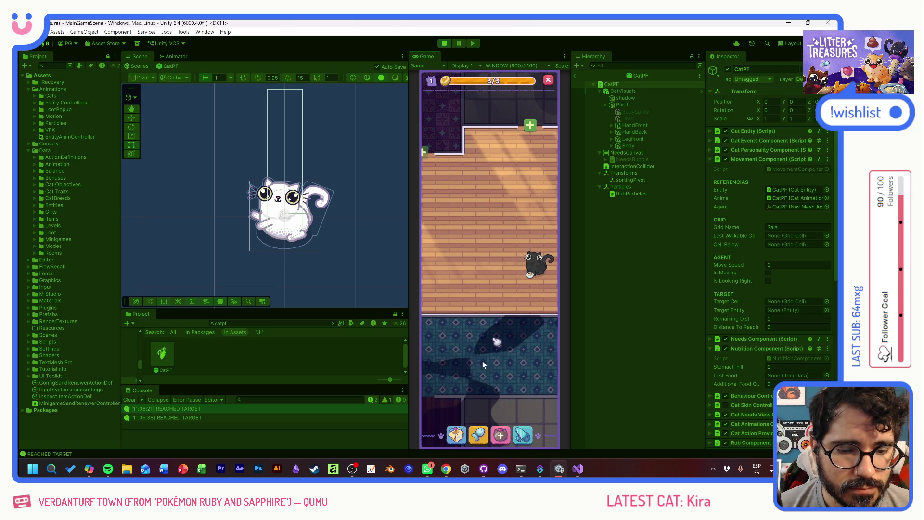
left_click(499, 436)
Place an inventory item near the top of the room
left_click(465, 309)
left_click(479, 219)
mouse_move(473, 231)
left_mouse_down()
mouse_move(502, 224)
mouse_move(486, 188)
left_mouse_up()
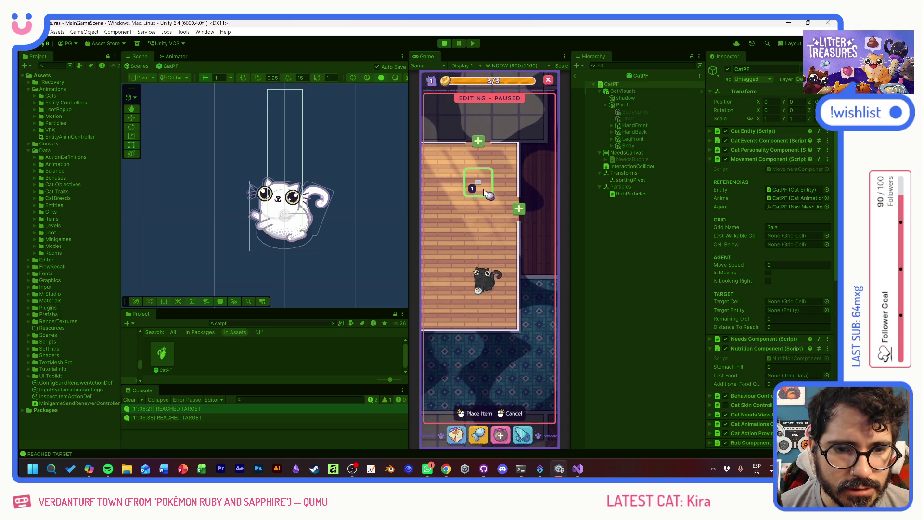
left_click(486, 186)
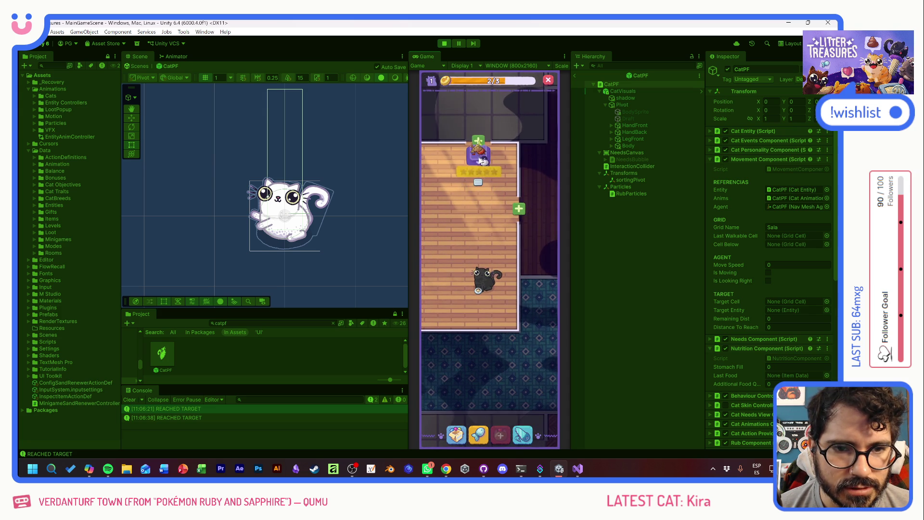
Call the cat over, check the Main Bedroom unlock requirement, and start Scoop and Clean
left_click(493, 233)
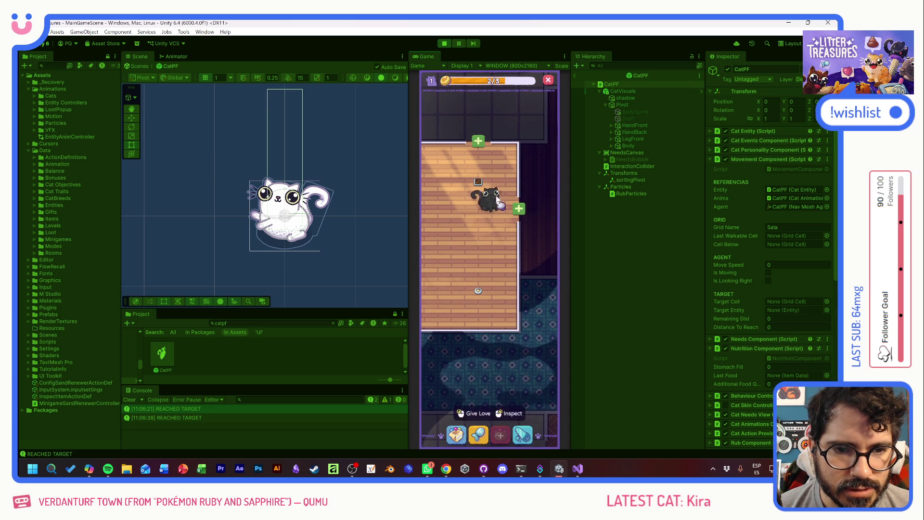
left_click(516, 211)
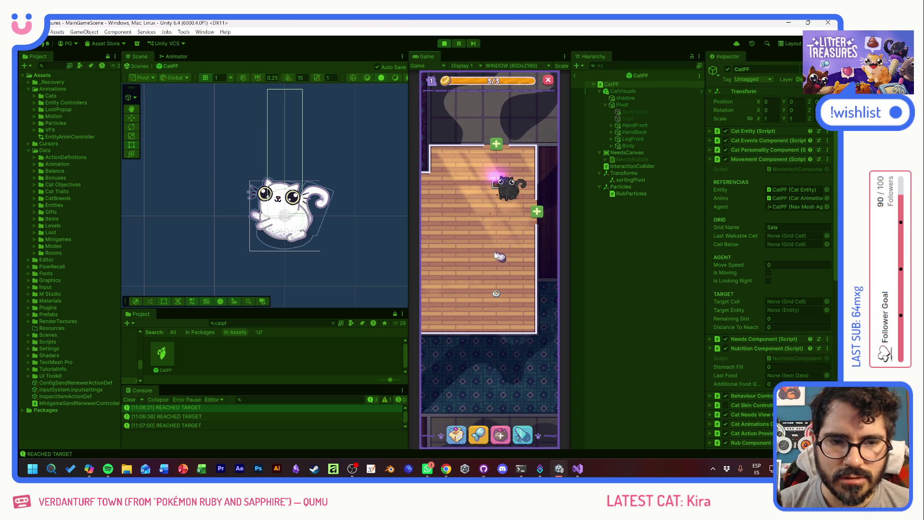
left_click(500, 185)
left_click_drag(452, 283, 491, 224)
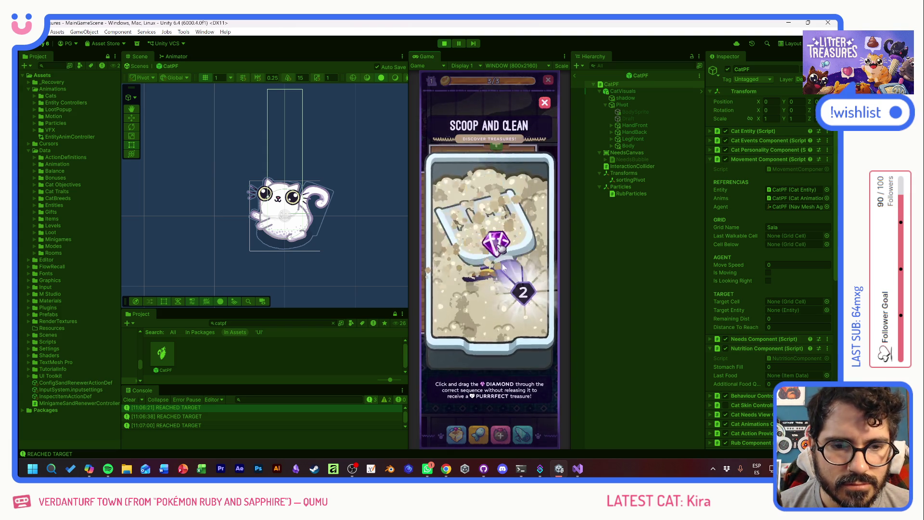
Place the Patched Pillow and a scratching post on the room floor
left_click(508, 242)
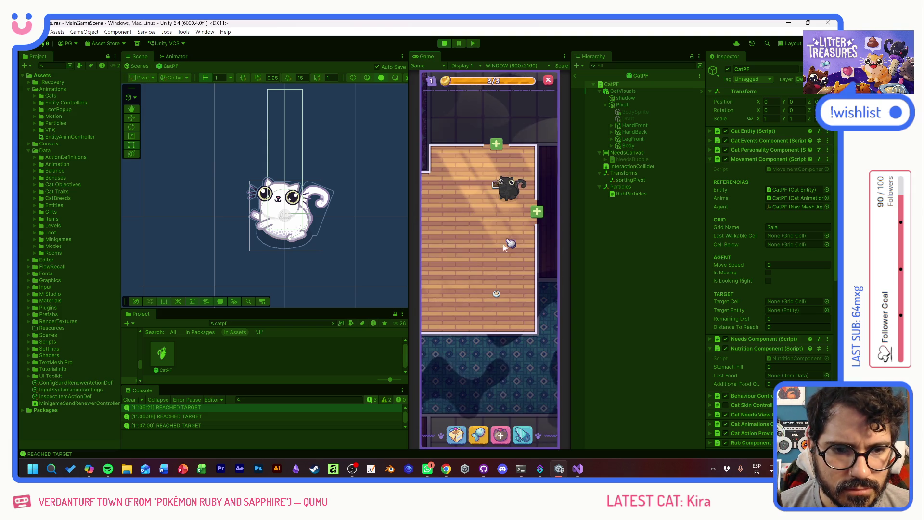
left_click(489, 221)
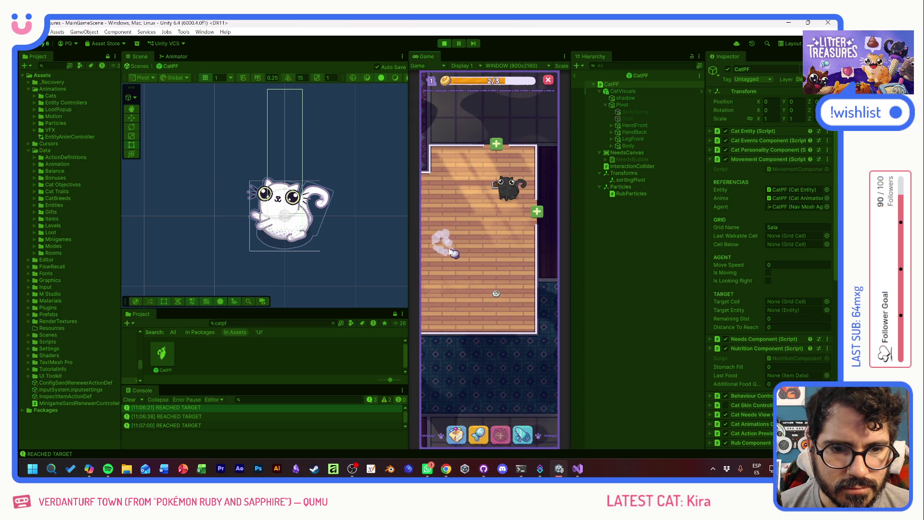
left_click(455, 433)
left_click(480, 223)
left_click(522, 269)
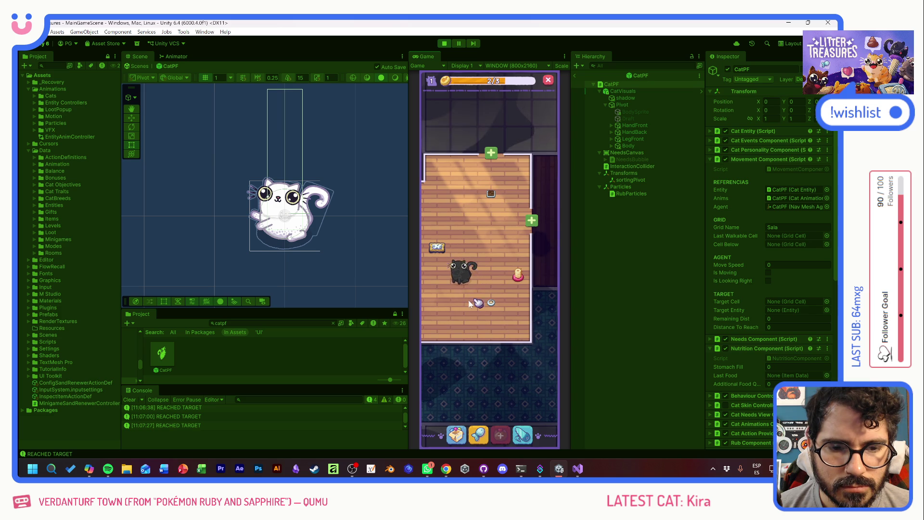
Collect the gold coin, check the pink cat toy's info, and open another Scoop and Clean
left_click(476, 298)
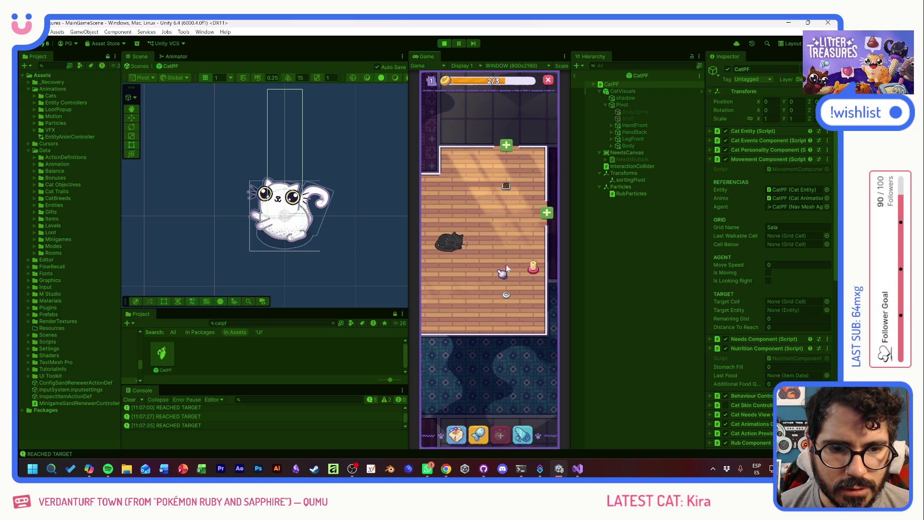
left_click(533, 272)
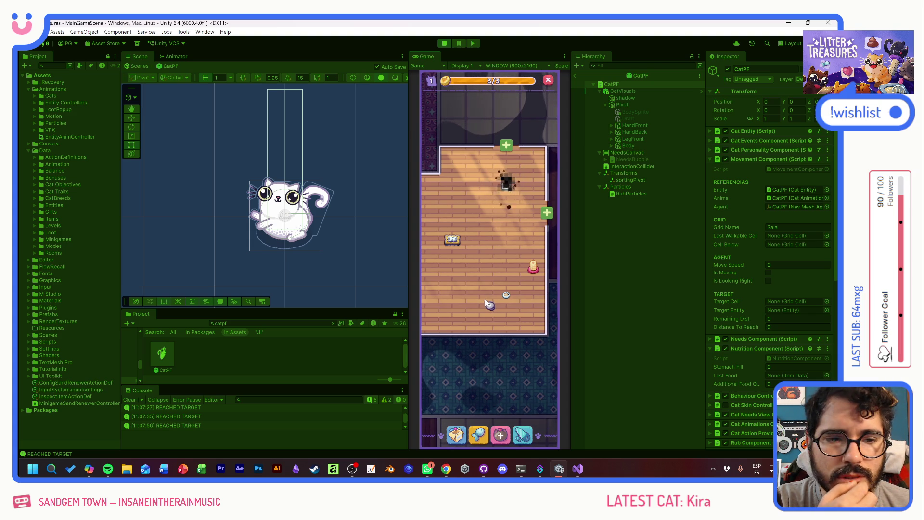
scroll(501, 250, "up", 2)
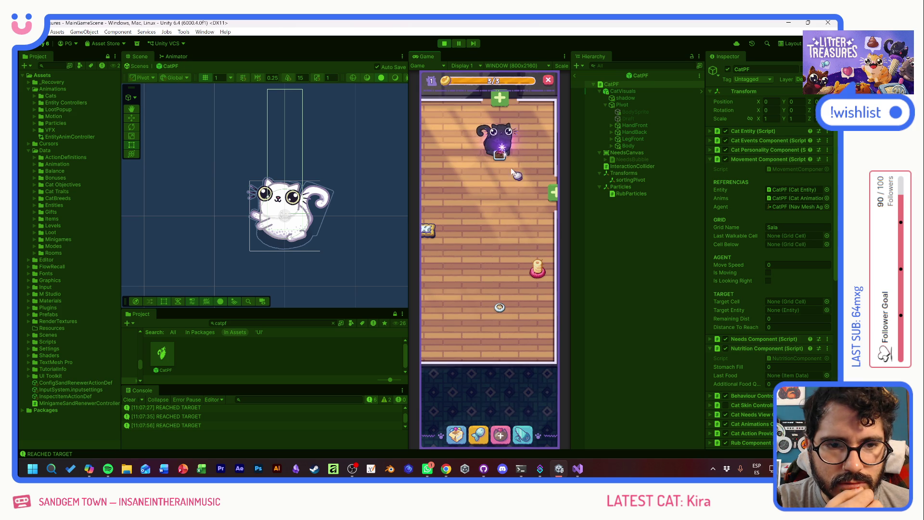
left_click(515, 182)
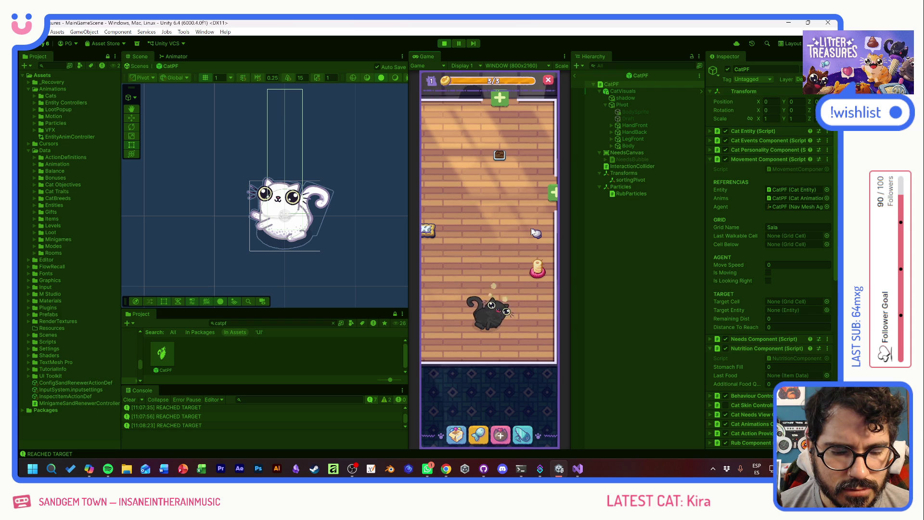
View the black cat's info card, then stop the play test
left_click(500, 305)
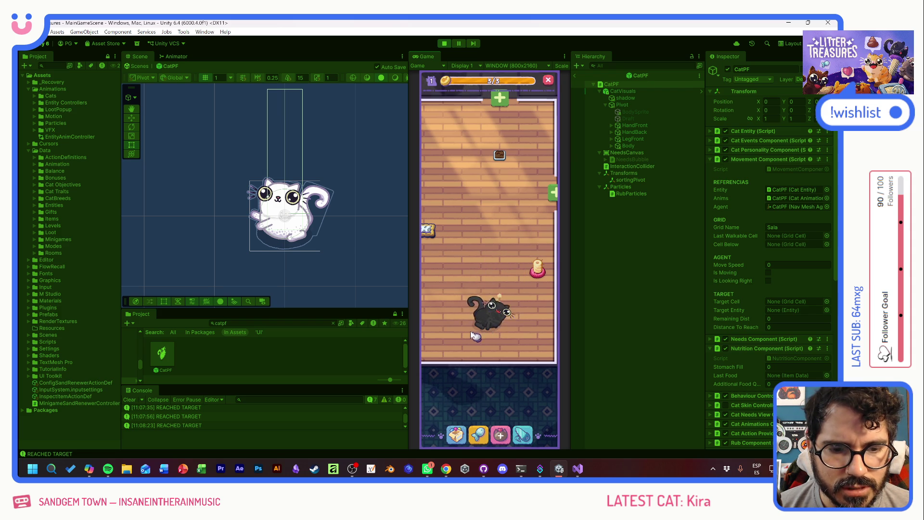
left_click(444, 44)
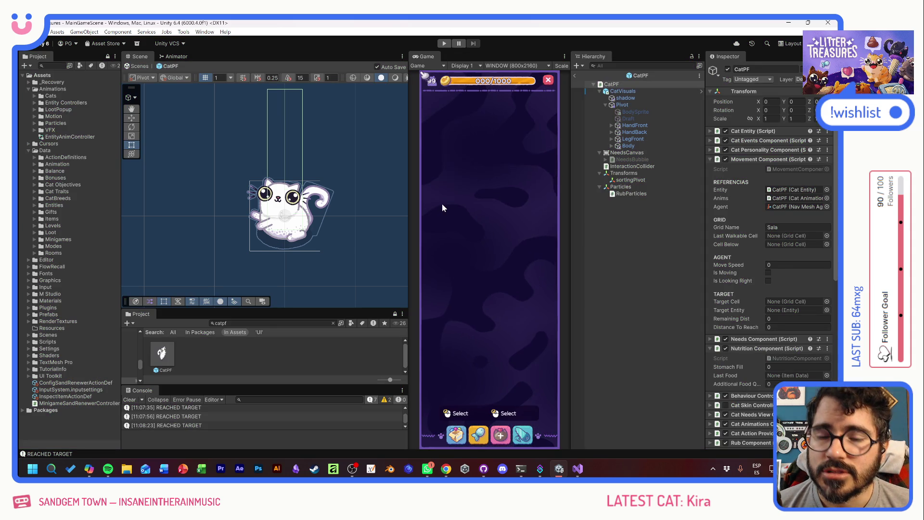
key("alt+Tab")
left_click(144, 230)
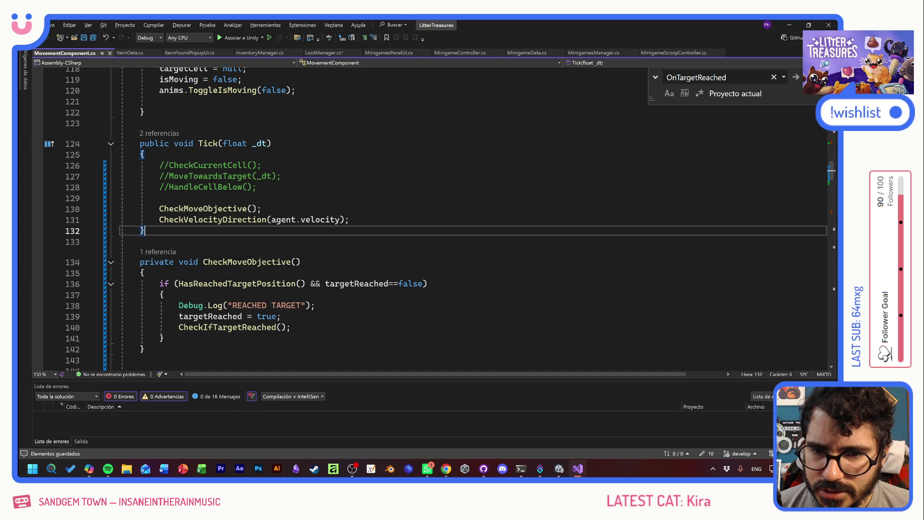
left_click_drag(159, 198, 262, 208)
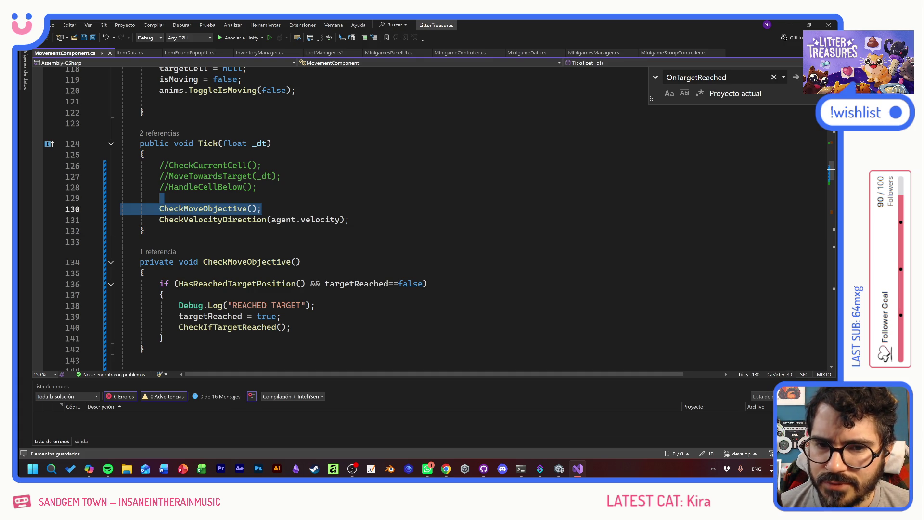
left_click(262, 208)
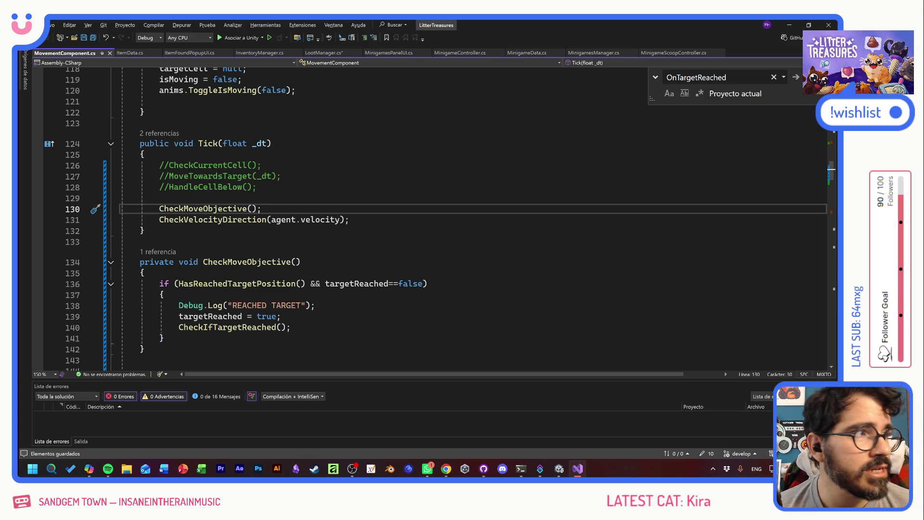
left_click(350, 219)
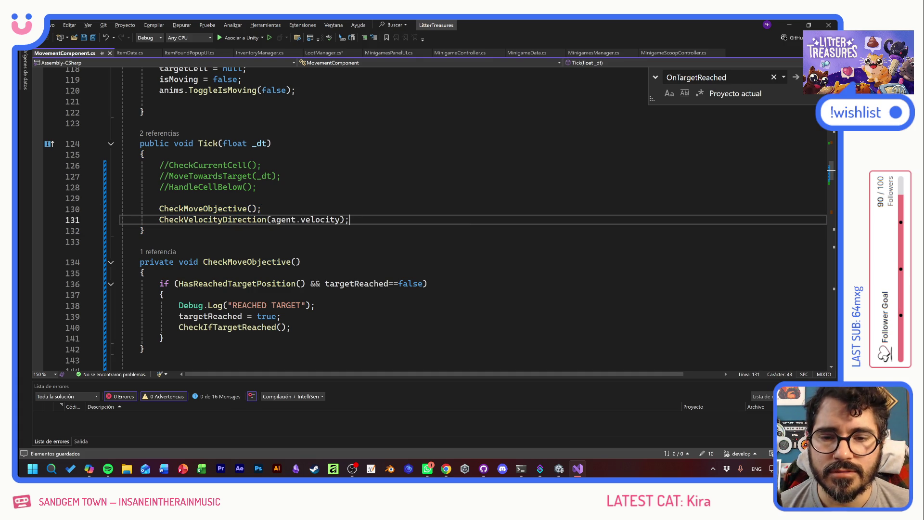
scroll(433, 216, "down", 5)
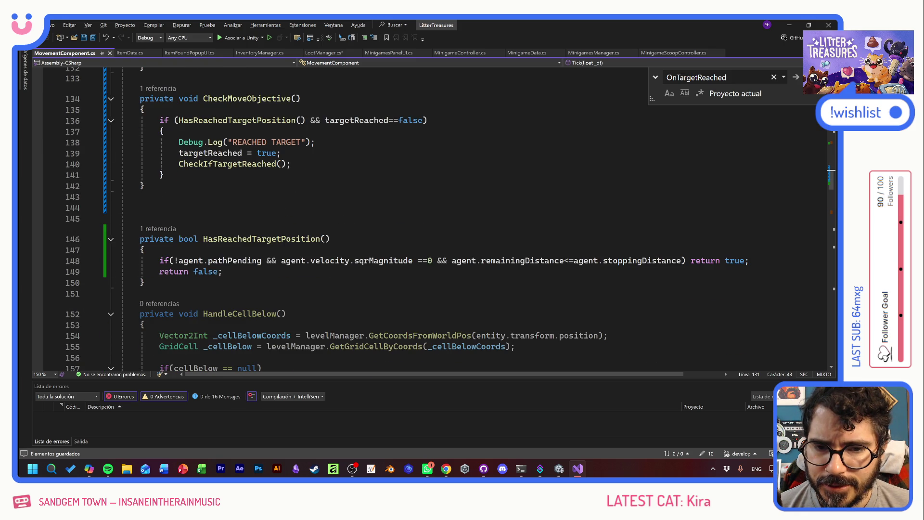
scroll(433, 217, "down", 5)
scroll(433, 217, "down", 10)
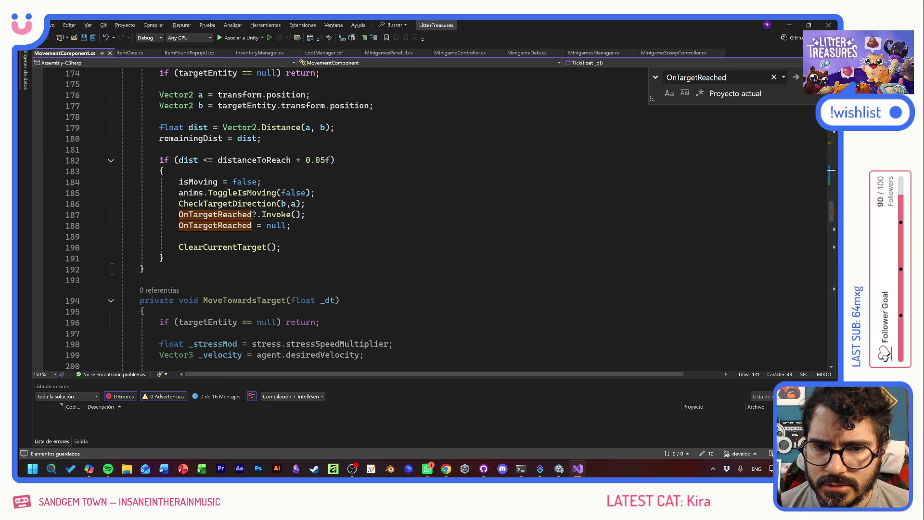
scroll(433, 217, "up", 4)
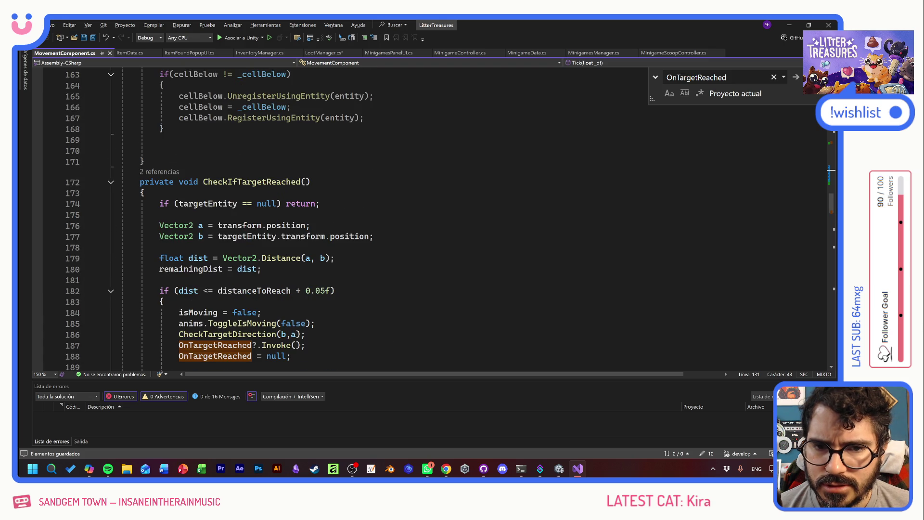
scroll(433, 216, "down", 2)
left_click(164, 236)
scroll(433, 216, "down", 4)
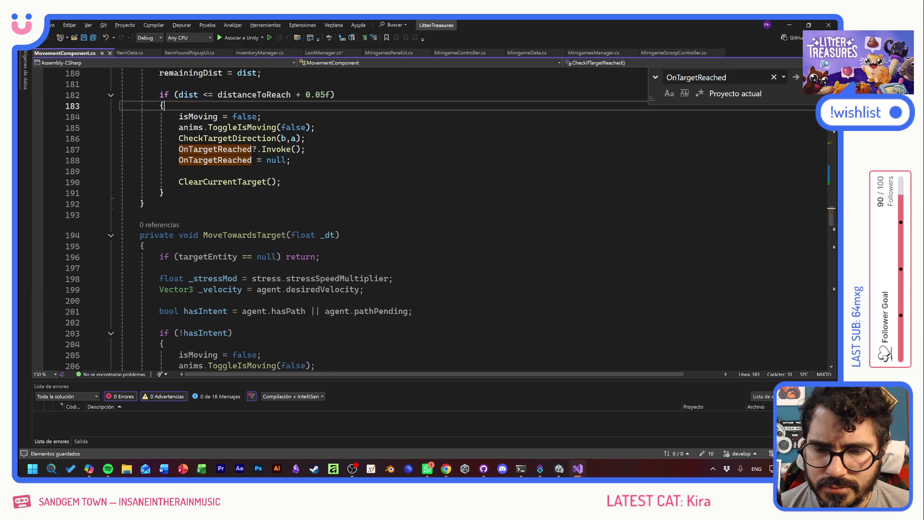
scroll(433, 217, "down", 4)
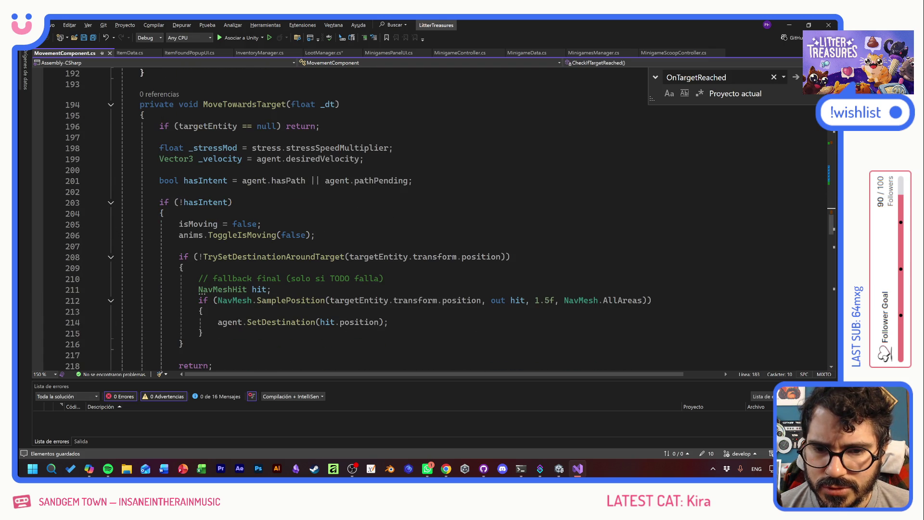
left_click(252, 235)
left_click_drag(315, 235, 249, 234)
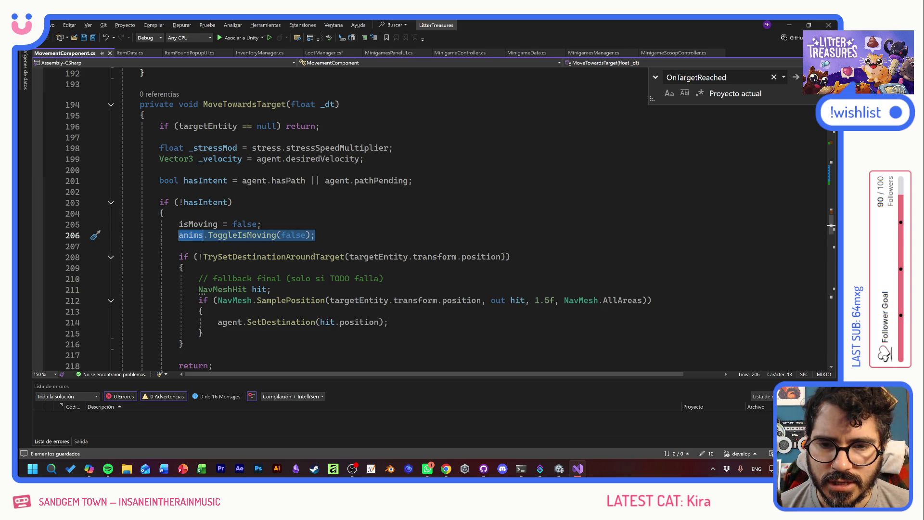
scroll(433, 216, "up", 20)
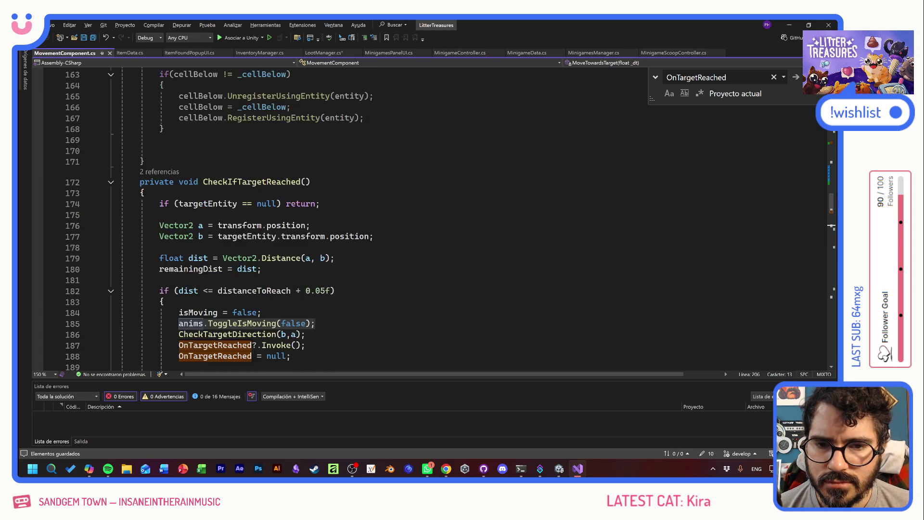
scroll(433, 217, "up", 4)
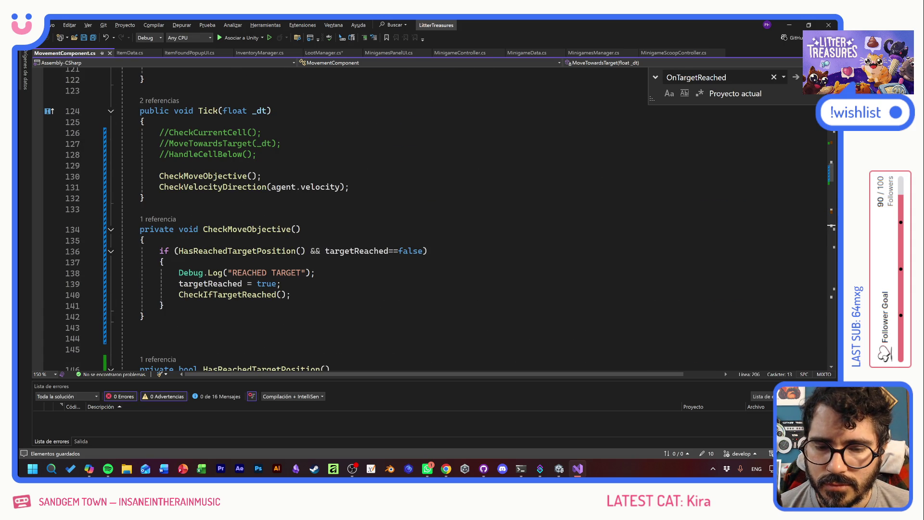
left_click(291, 294)
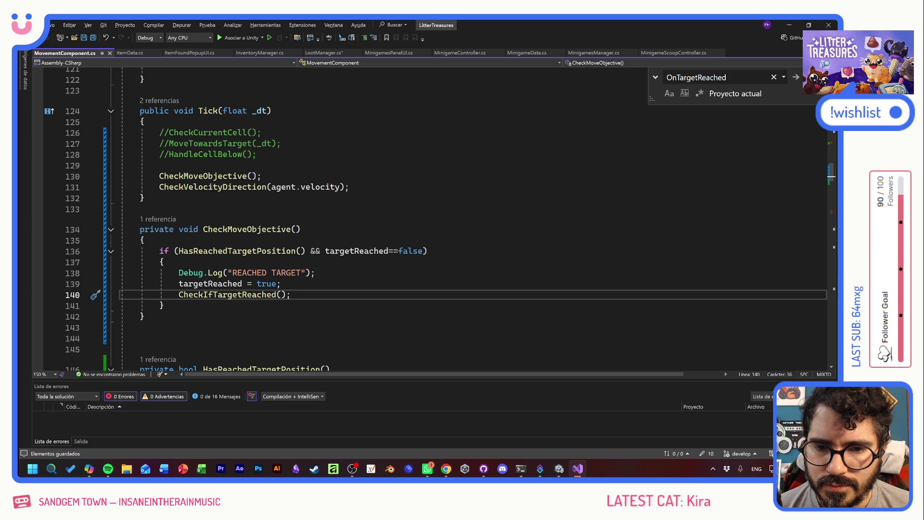
scroll(433, 217, "up", 6)
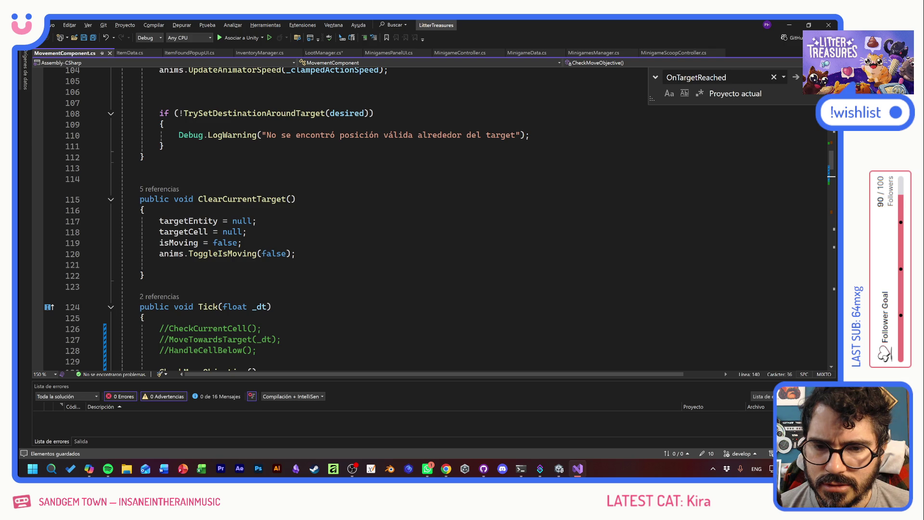
scroll(216, 253, "up", 5)
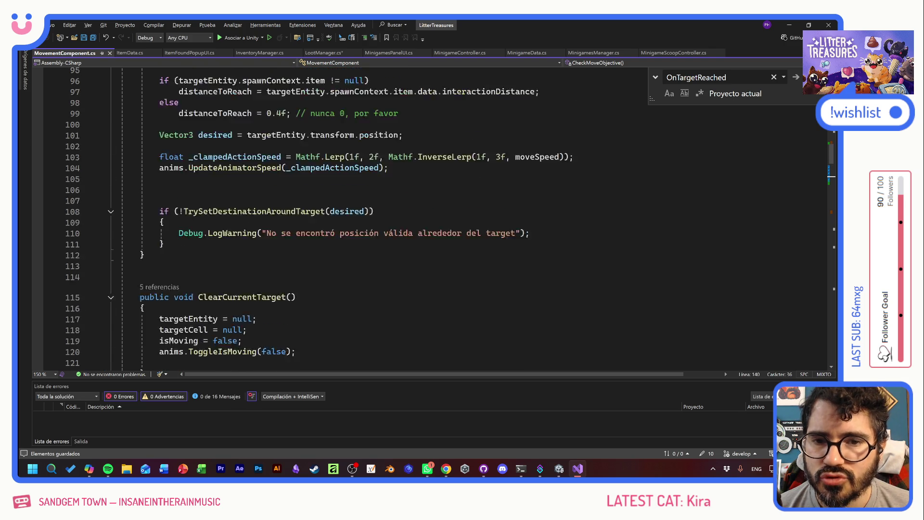
scroll(306, 218, "up", 2)
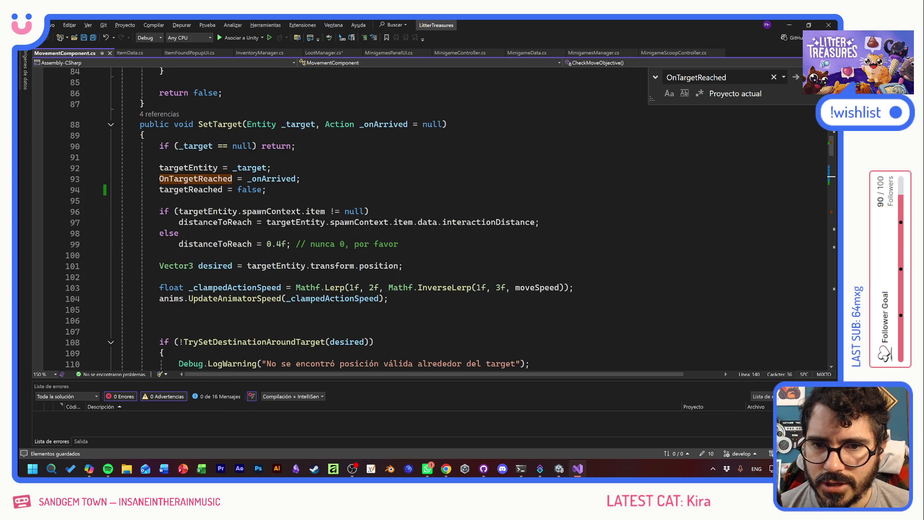
scroll(314, 217, "down", 1)
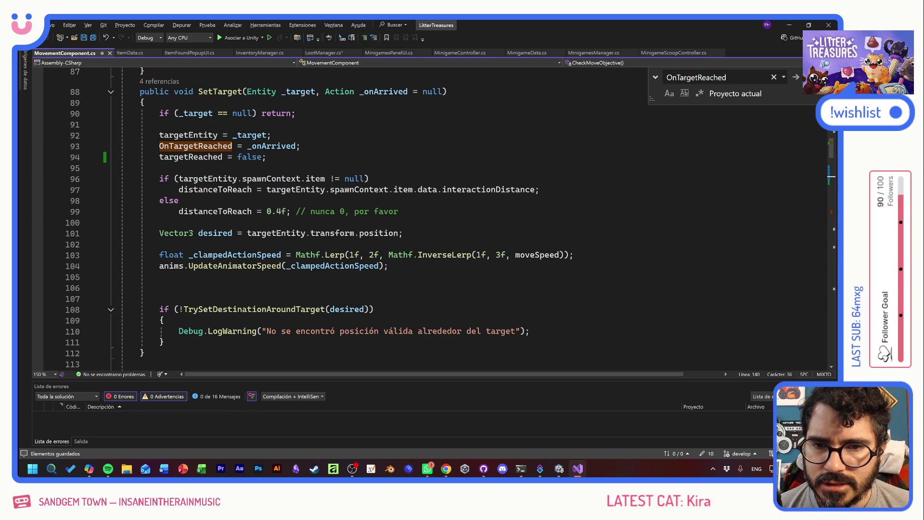
Add anims.ToggleIsMoving(true); after targetReached = false in SetTarget and save
left_click(271, 157)
key("Down")
type("anims.ToggleIsMoving(false);")
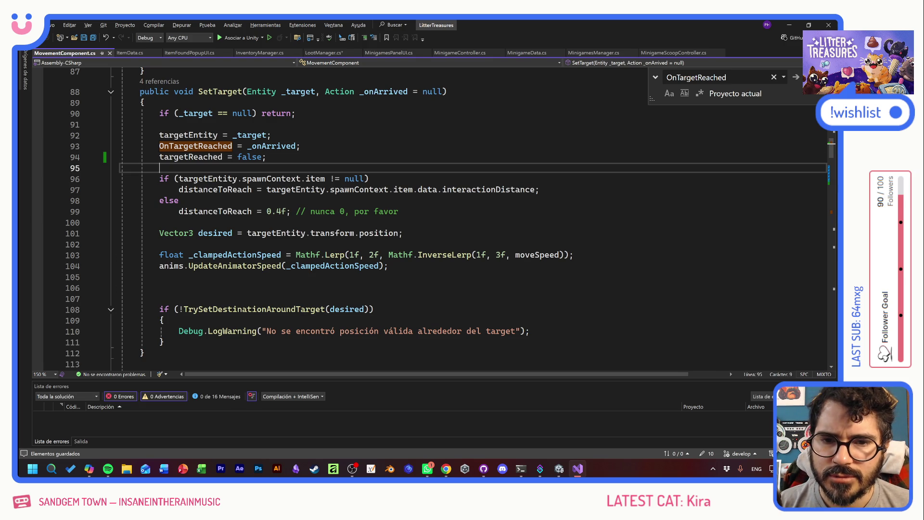
double_click(279, 169)
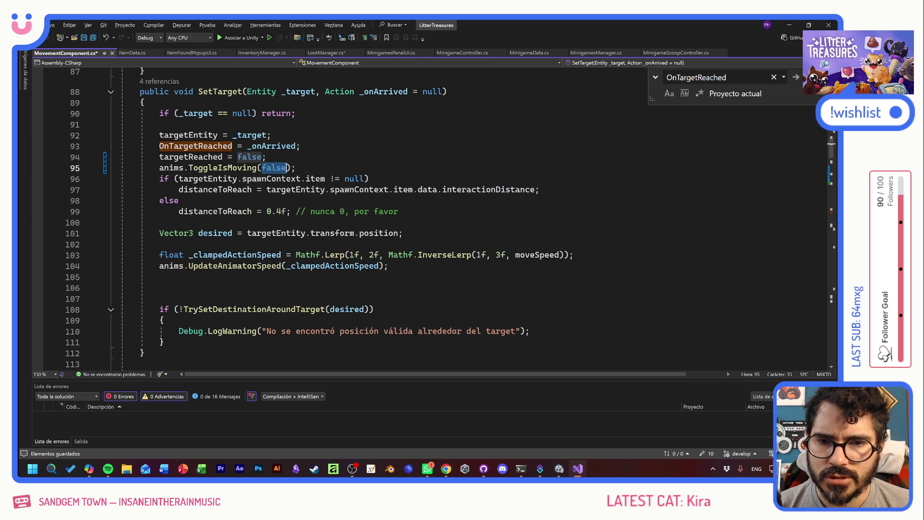
type("true")
key("ctrl+s")
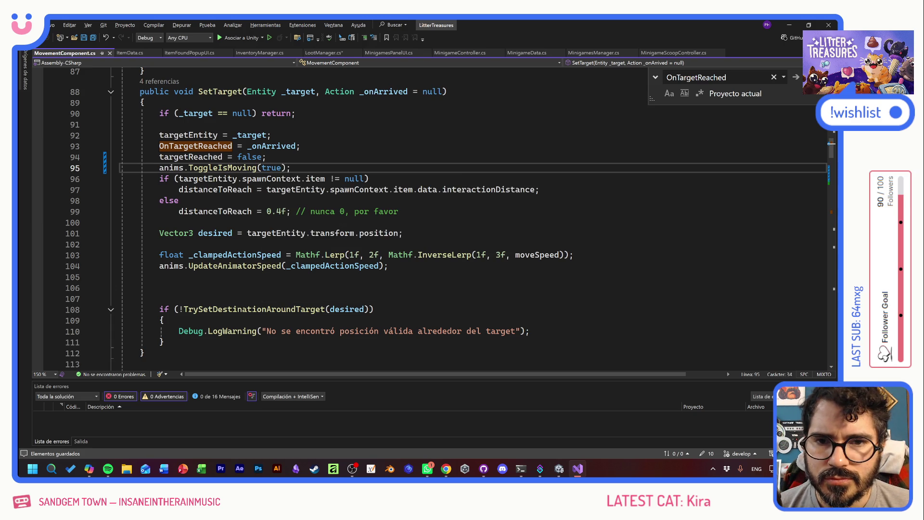
key("Return")
key("ctrl+s")
Review the ToggleIsMoving line in ClearCurrentTarget, then return to Unity
key("shift+Up")
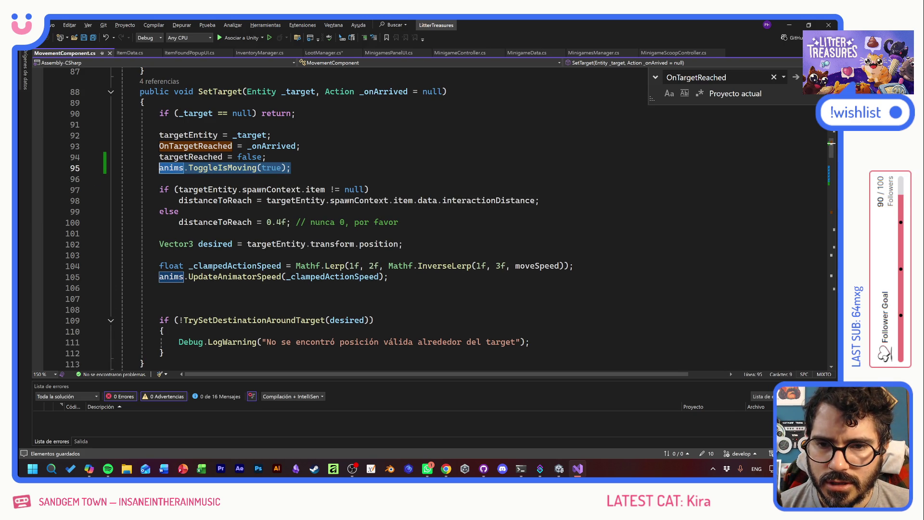
scroll(433, 217, "down", 7)
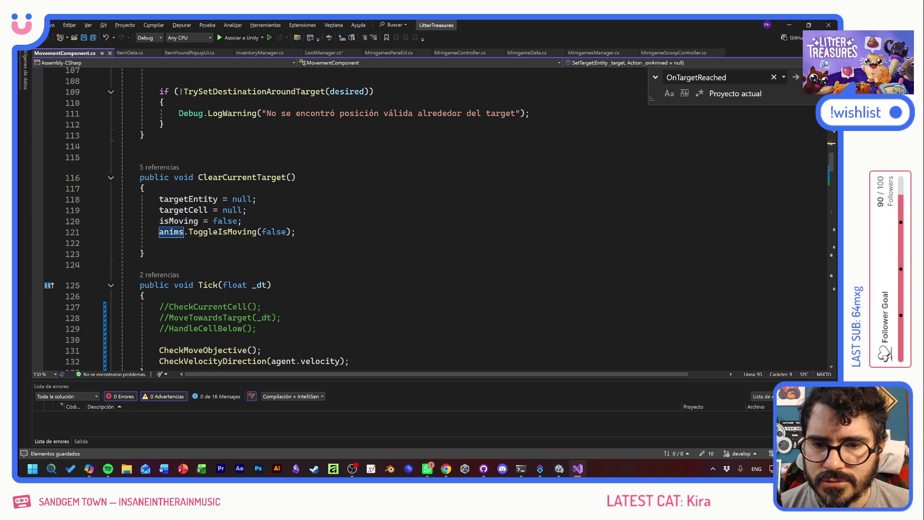
left_click_drag(295, 231, 159, 231)
left_click(305, 210)
key("alt+Tab")
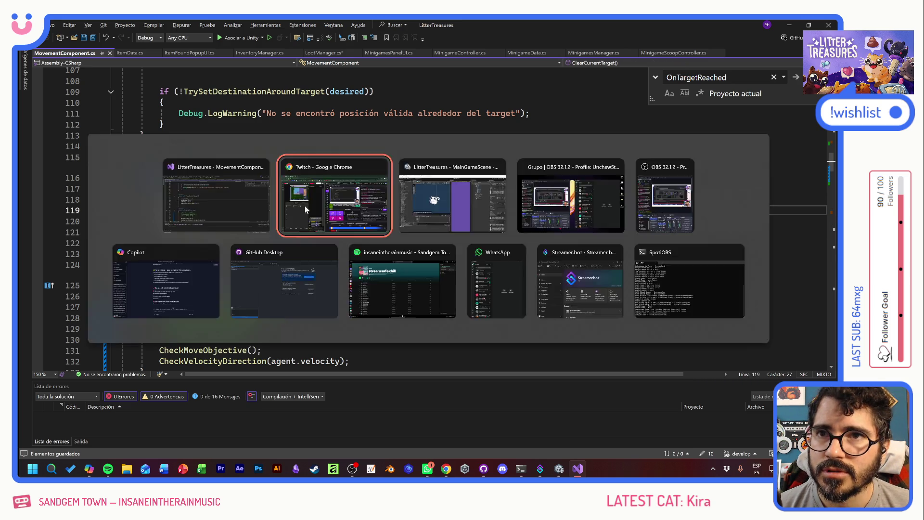
key("alt+Tab")
key("Tab")
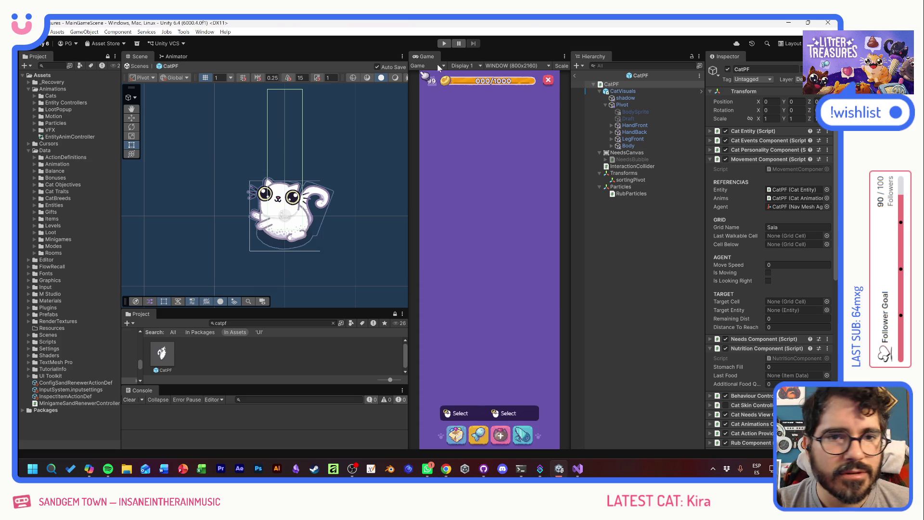
Start a new play test and move the food plate to the lower left of the room
left_click(443, 44)
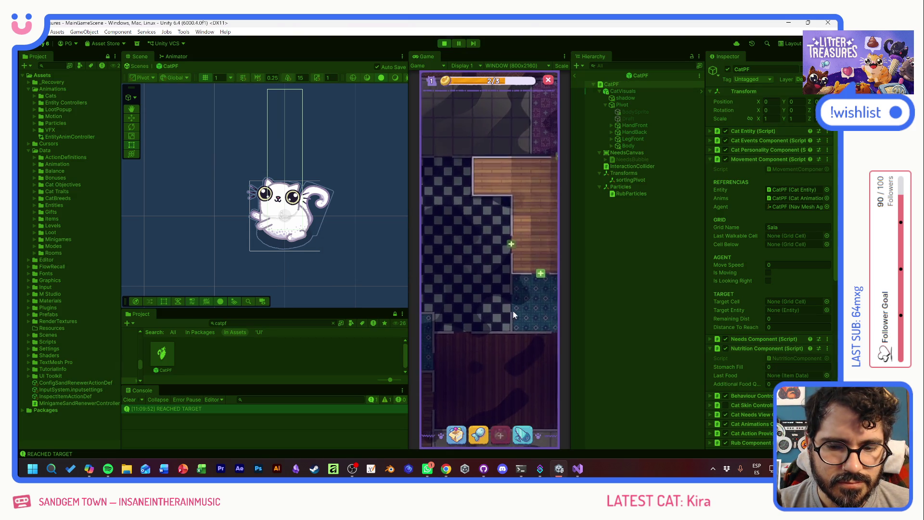
left_click_drag(457, 226, 524, 273)
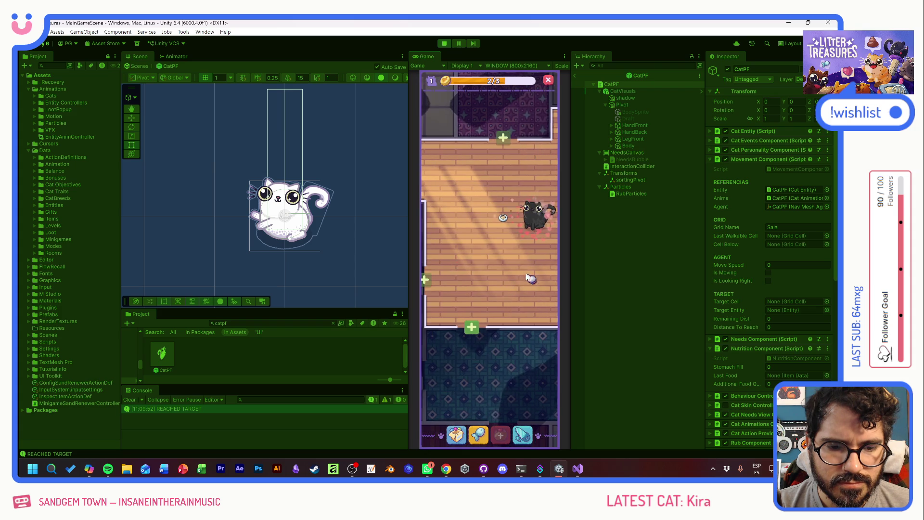
left_click(503, 218)
left_click_drag(502, 217, 440, 311)
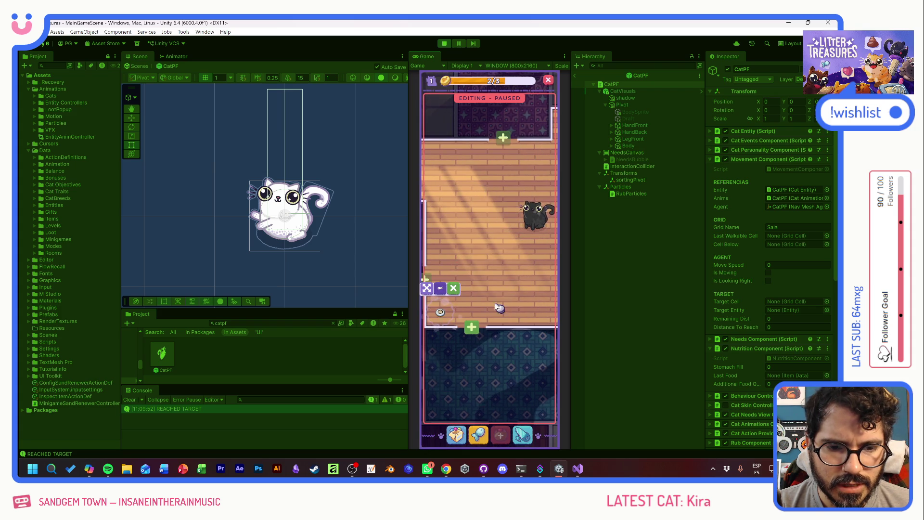
Place the thin sand box and the scratch pole from the inventory, then open the debug panel
left_click(426, 288)
left_click(462, 303)
left_click(482, 221)
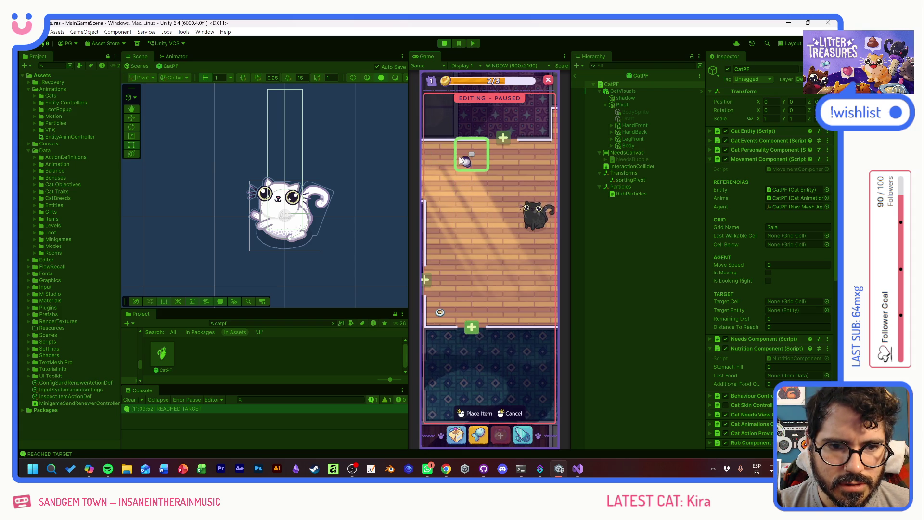
left_click(456, 435)
left_click(439, 302)
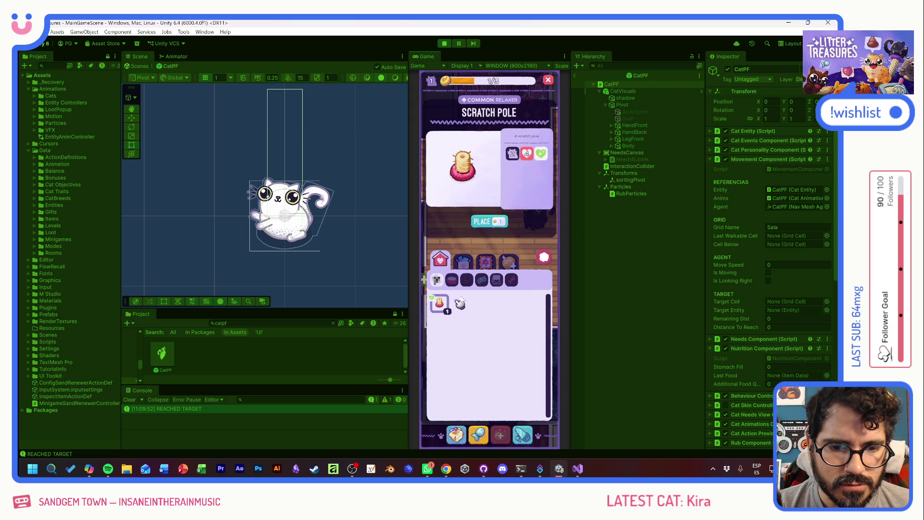
left_click(483, 221)
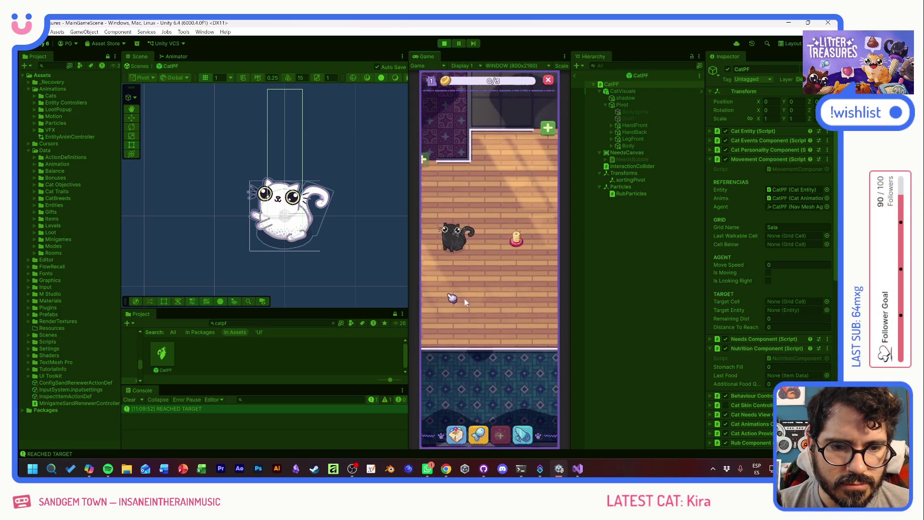
left_click(476, 208)
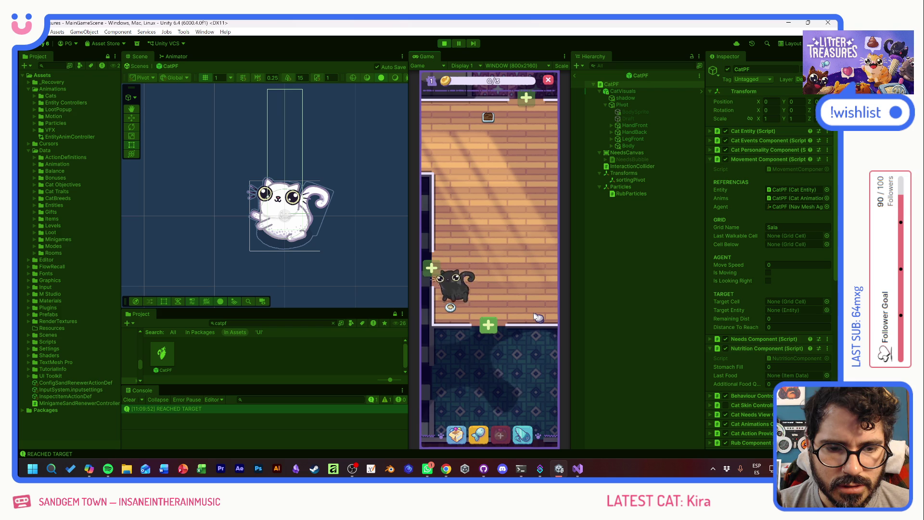
scroll(515, 277, "down", 3)
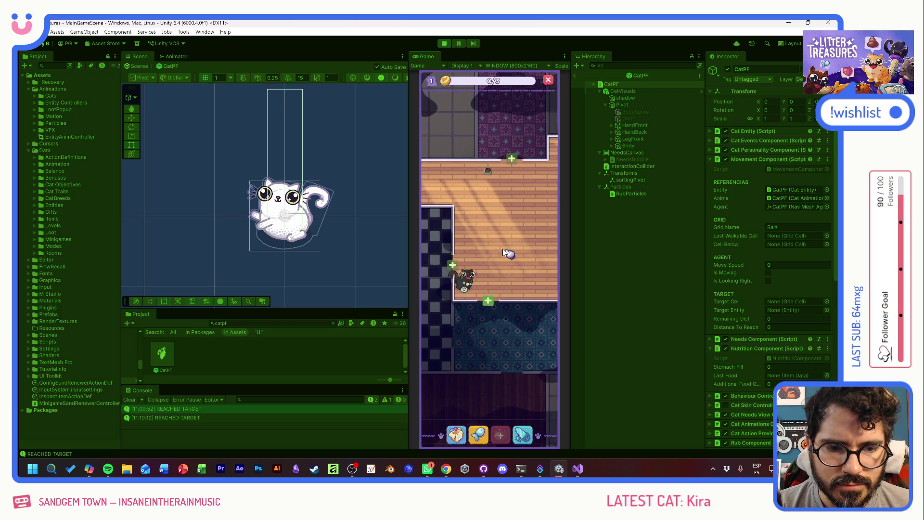
key("grave")
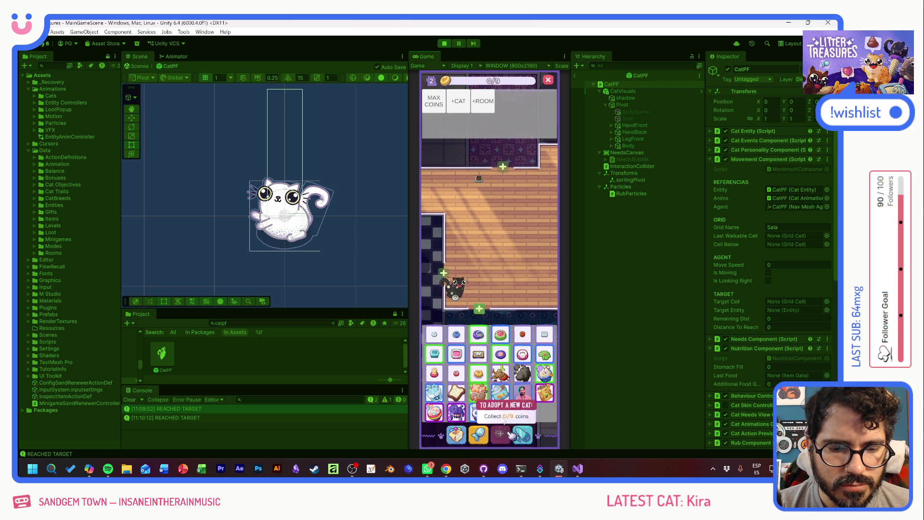
Unlock two more rooms with +ROOM to advance the level, then start placing a toilet
left_click(436, 102)
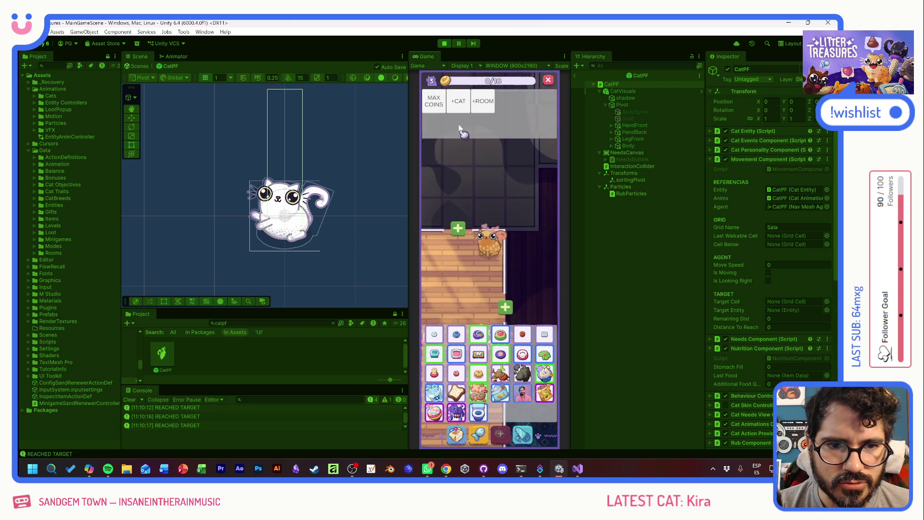
left_click(456, 153)
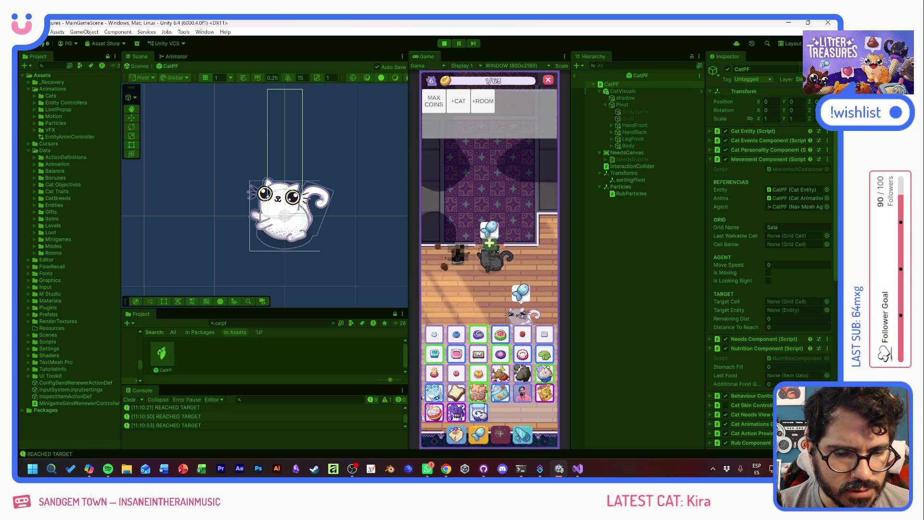
left_click(479, 414)
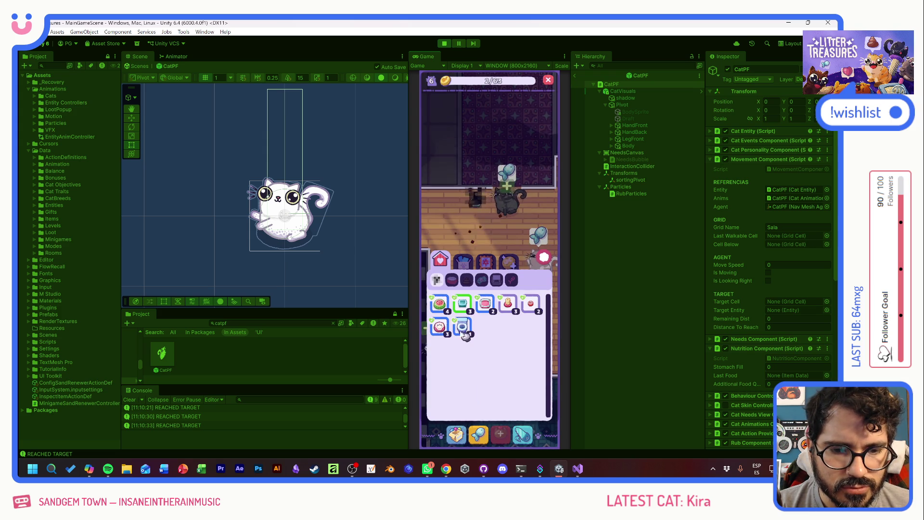
Place a tupperware container on the wooden floor, panning the room to position it
left_click(462, 303)
left_click(489, 221)
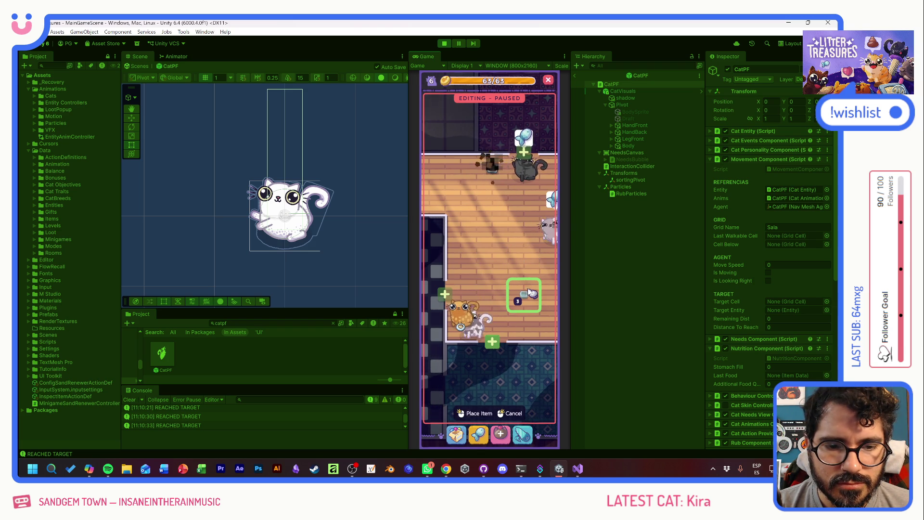
mouse_move(527, 288)
left_mouse_down()
mouse_move(459, 280)
mouse_move(359, 313)
mouse_move(482, 303)
mouse_move(479, 284)
mouse_move(512, 311)
mouse_move(480, 182)
mouse_move(486, 280)
mouse_move(455, 340)
mouse_move(431, 343)
mouse_move(515, 243)
mouse_move(452, 340)
mouse_move(457, 279)
mouse_move(495, 347)
mouse_move(503, 317)
mouse_move(533, 312)
mouse_move(471, 301)
mouse_move(498, 308)
mouse_move(464, 313)
mouse_move(533, 195)
mouse_move(422, 226)
mouse_move(483, 258)
mouse_move(480, 194)
mouse_move(487, 226)
left_mouse_up()
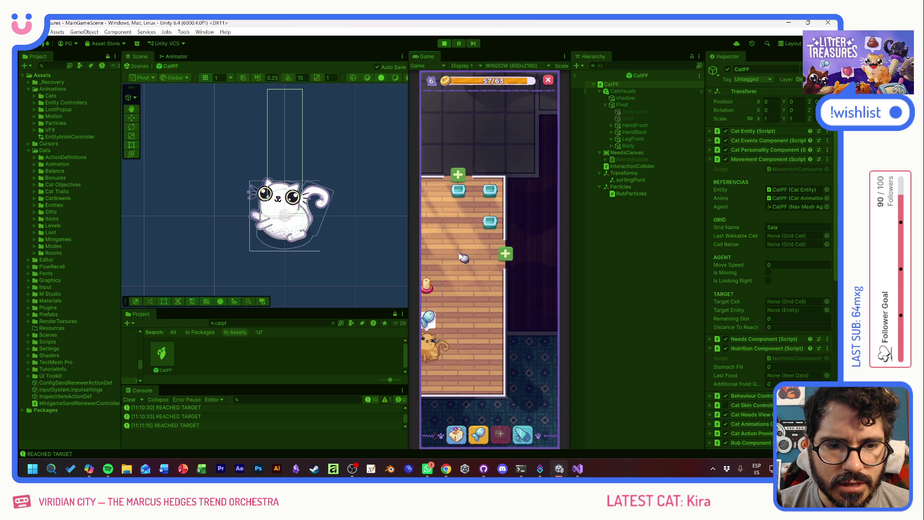
key("grave")
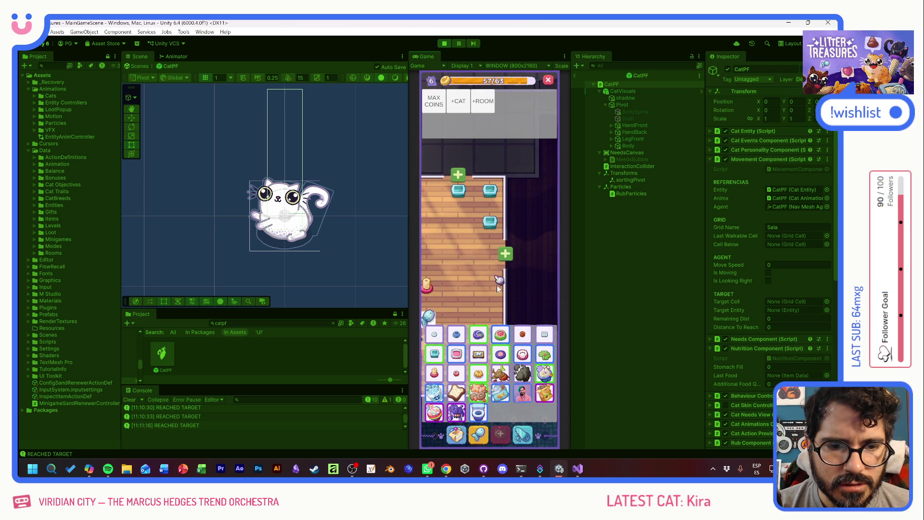
Place two scratch poles on the floor from the inventory
left_click(476, 410)
left_click(485, 318)
left_click(461, 234)
mouse_move(461, 280)
left_mouse_down()
mouse_move(526, 269)
mouse_move(464, 268)
mouse_move(479, 248)
left_mouse_up()
left_click(478, 248)
left_click(478, 220)
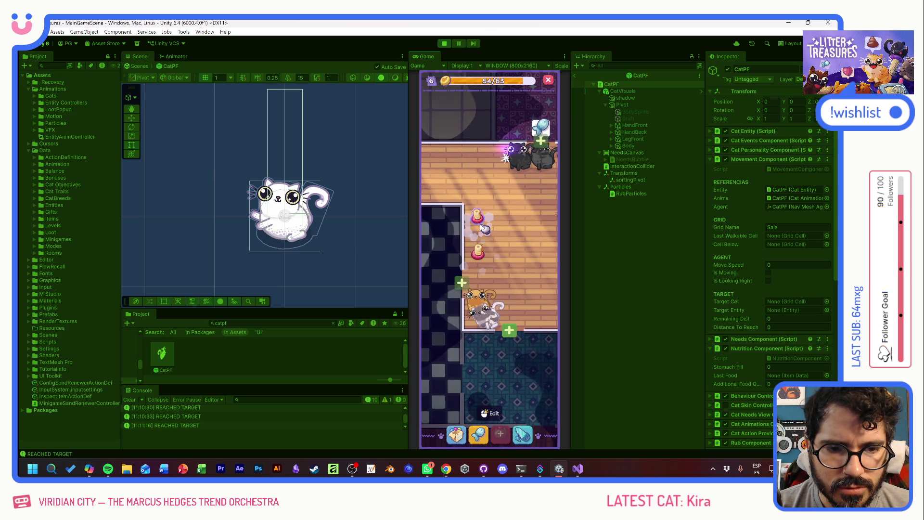
Place two Ceramic Watermelon bowls on the floor
left_click(495, 358)
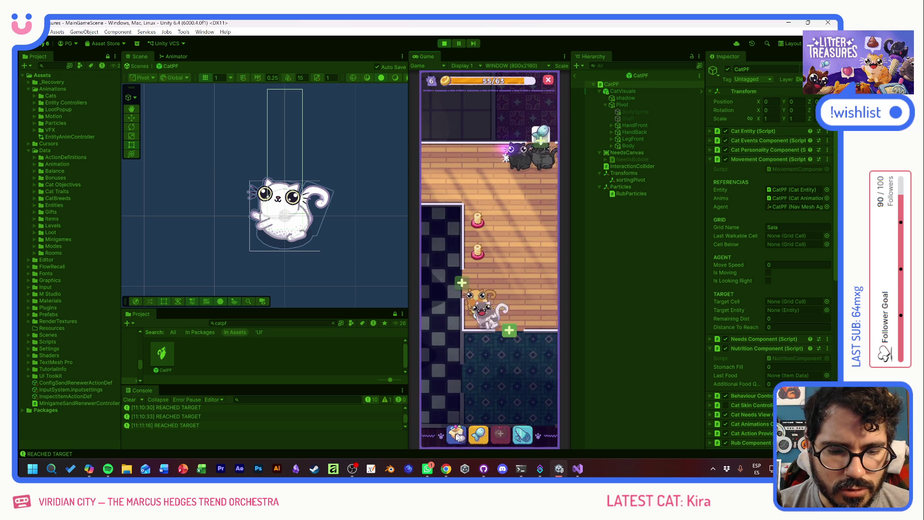
left_click(442, 307)
left_click(464, 194)
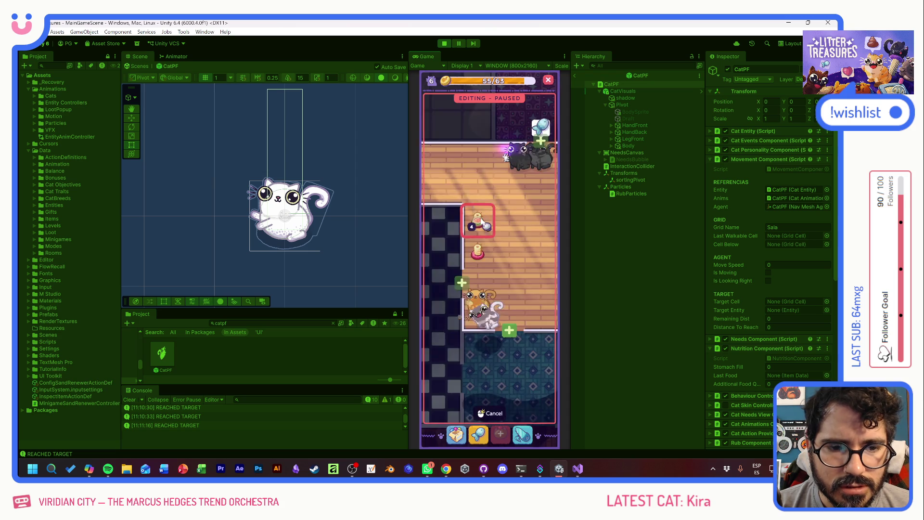
left_click(465, 212)
left_click(468, 239)
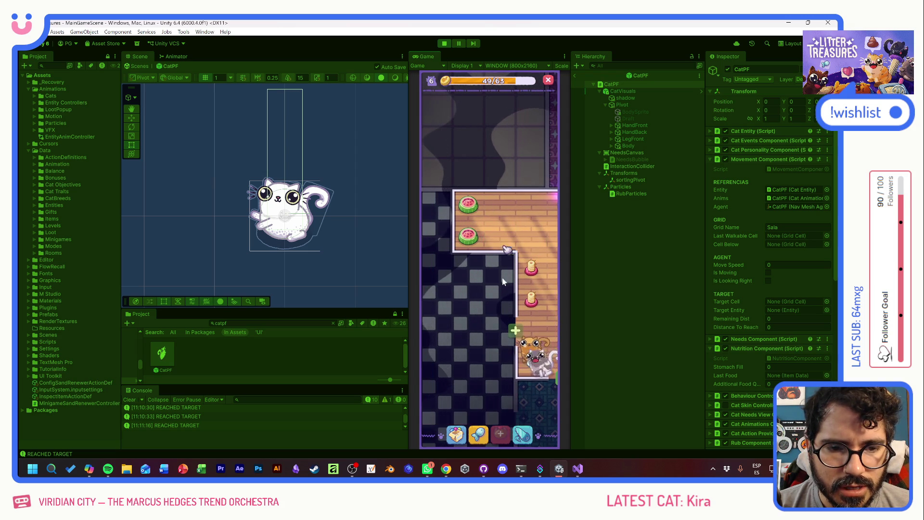
Place two pink bowls on the floor
left_click(455, 438)
left_click(482, 303)
left_click(489, 216)
left_click(500, 205)
left_click(499, 231)
Place the Royal Flush toilet on the floor
left_click(457, 434)
left_click(505, 306)
left_click(489, 226)
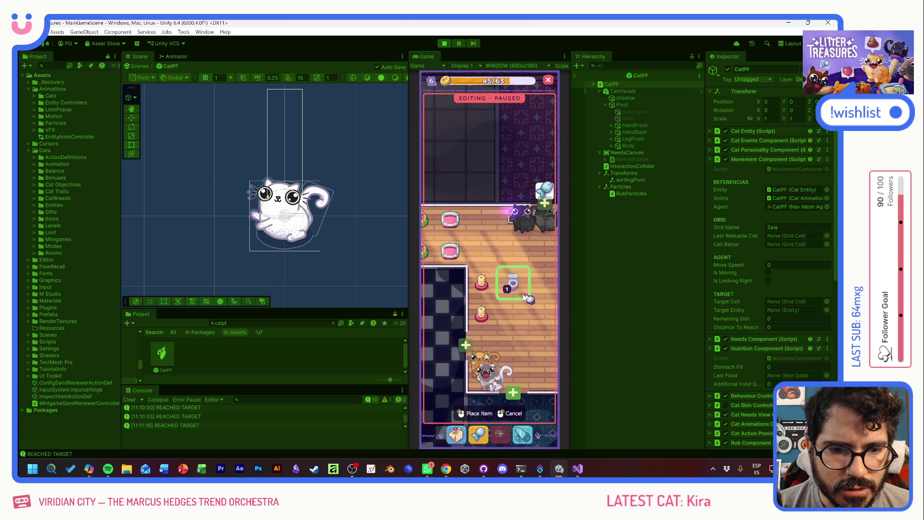
left_click(439, 344)
left_click(486, 409)
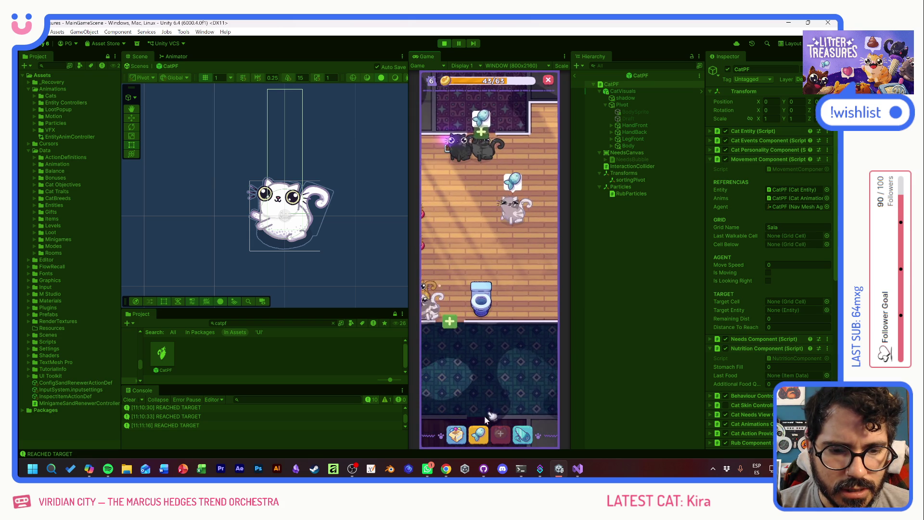
Check the hallway unlock requirements, then drag the toilet further left
left_click(457, 436)
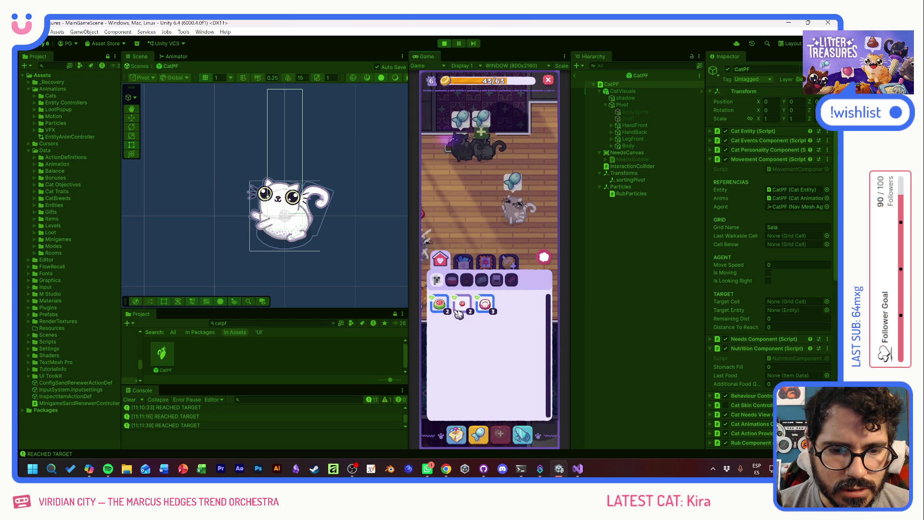
left_click(544, 257)
left_click(461, 323)
left_click(480, 311)
left_click(481, 318)
left_click_drag(481, 318, 449, 317)
Pick another watermelon bowl from the inventory to place on the blue tiles
left_click(457, 434)
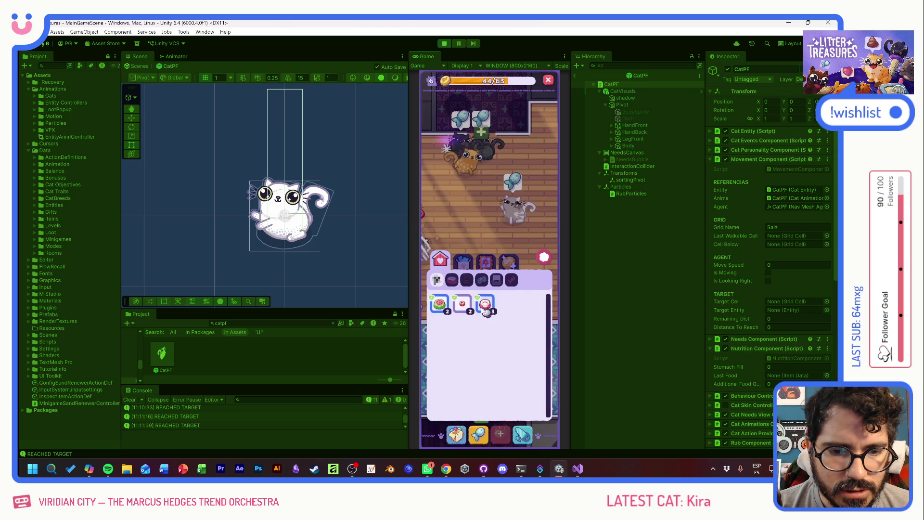
left_click(441, 304)
left_click(471, 249)
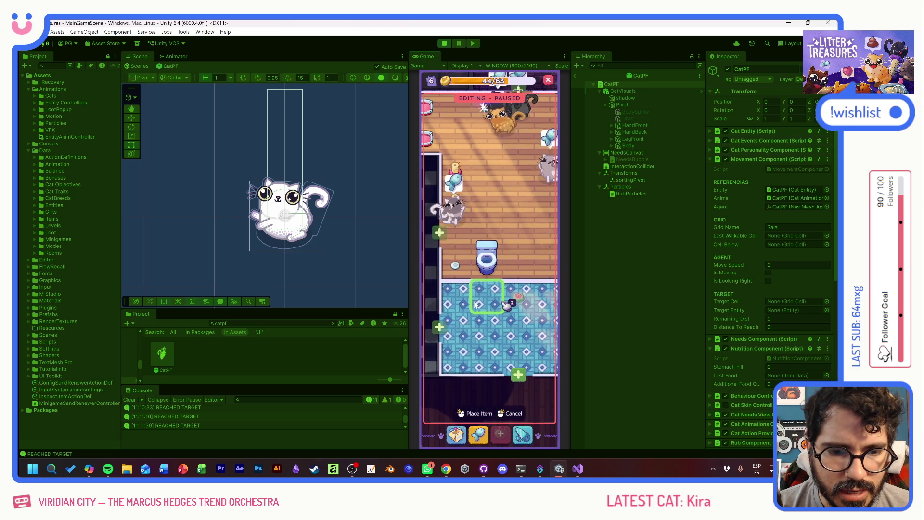
Set the watermelon on the blue tiles and a Standard Bed on the tiled floor
left_click(469, 306)
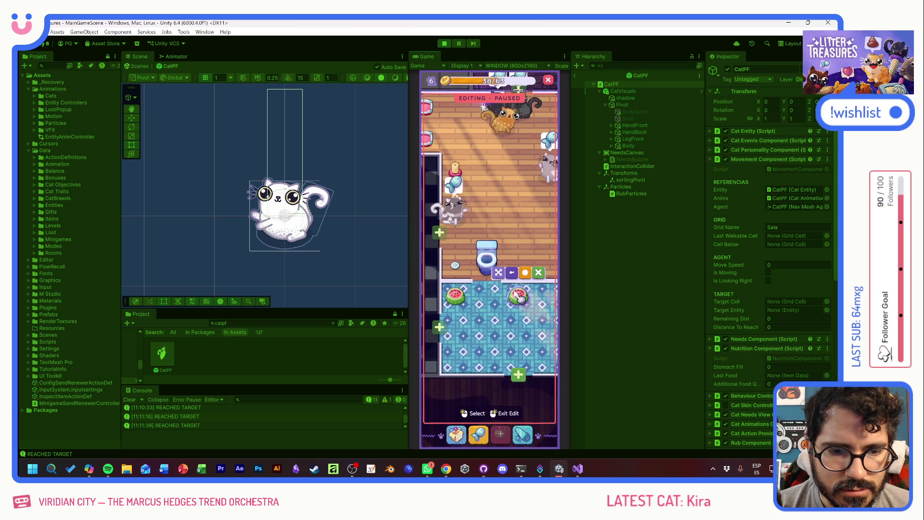
left_click(458, 435)
left_click(464, 307)
left_click(486, 222)
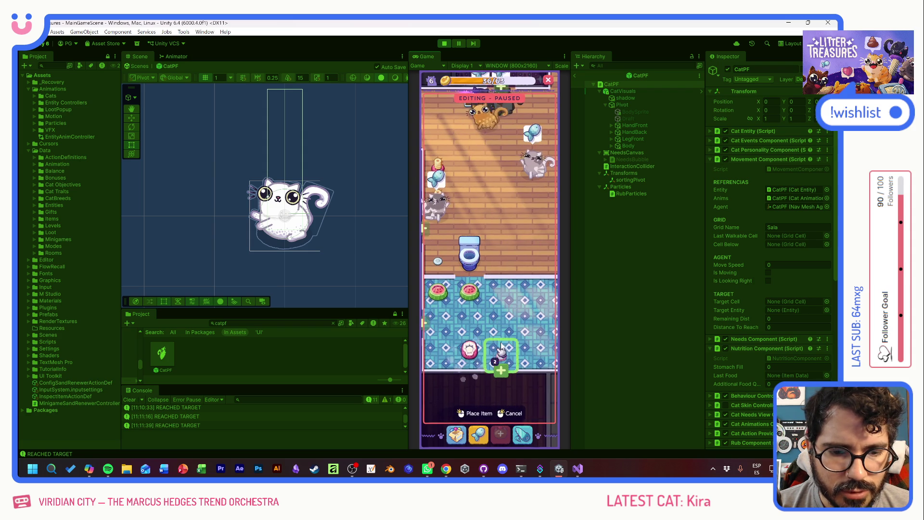
left_click(450, 311)
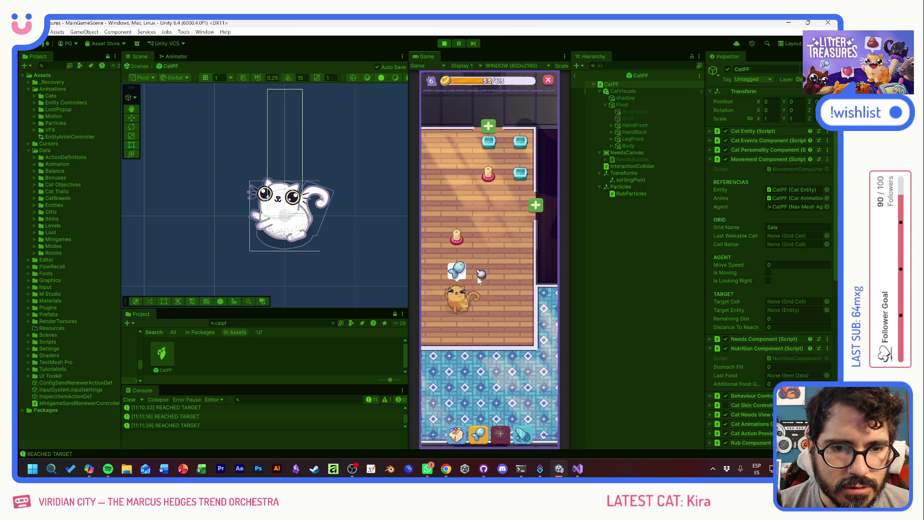
Unlock the new bedroom and place a Standard Bed in it
left_click_drag(506, 322, 439, 347)
left_click(473, 242)
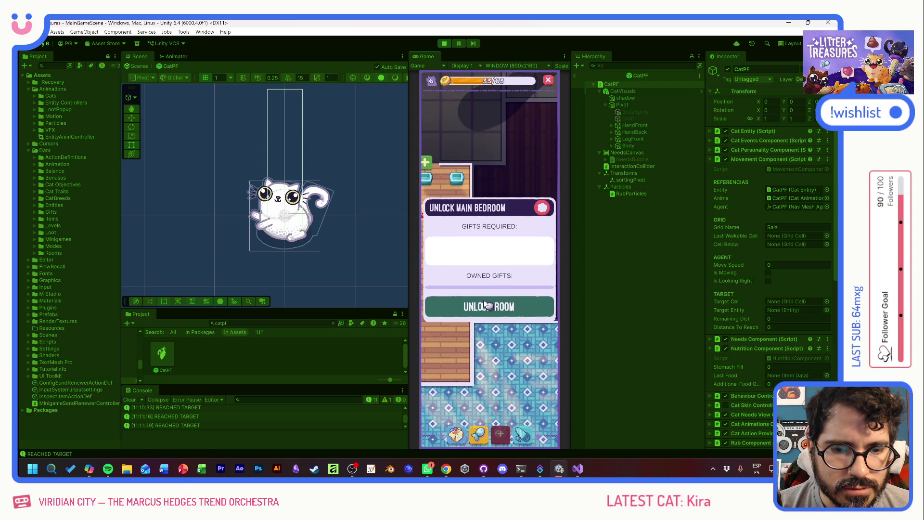
left_click(474, 307)
left_click(454, 434)
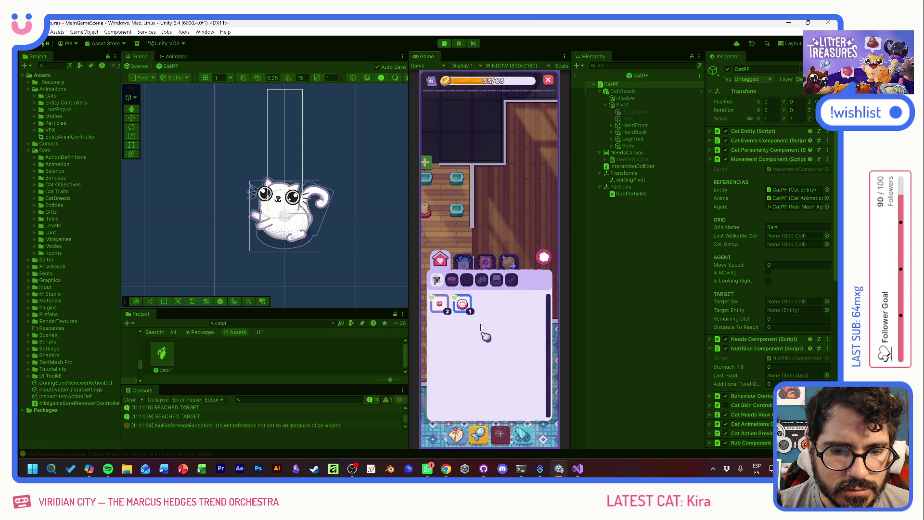
left_click(480, 353)
left_click(460, 297)
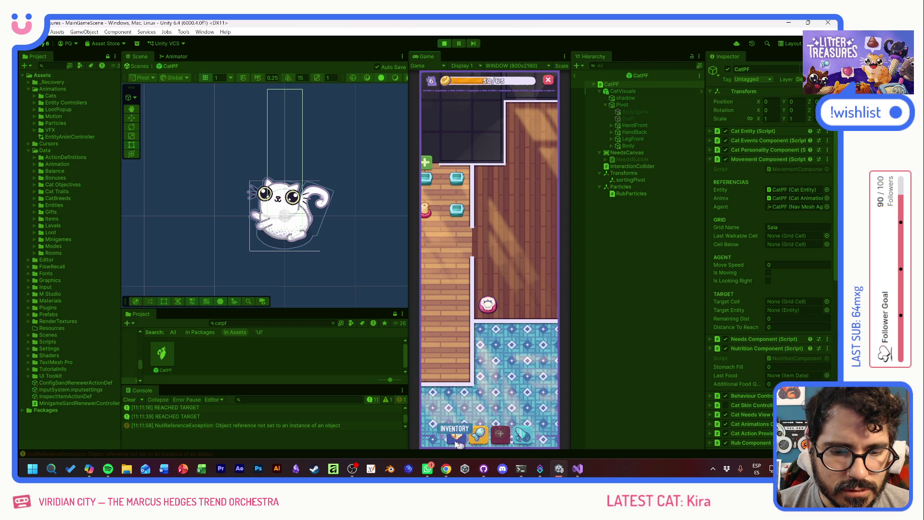
Try the Soba Cap relaxer at several spots, close the food bar, and return to MainGameScene
left_click(455, 435)
left_click(443, 307)
left_click(487, 221)
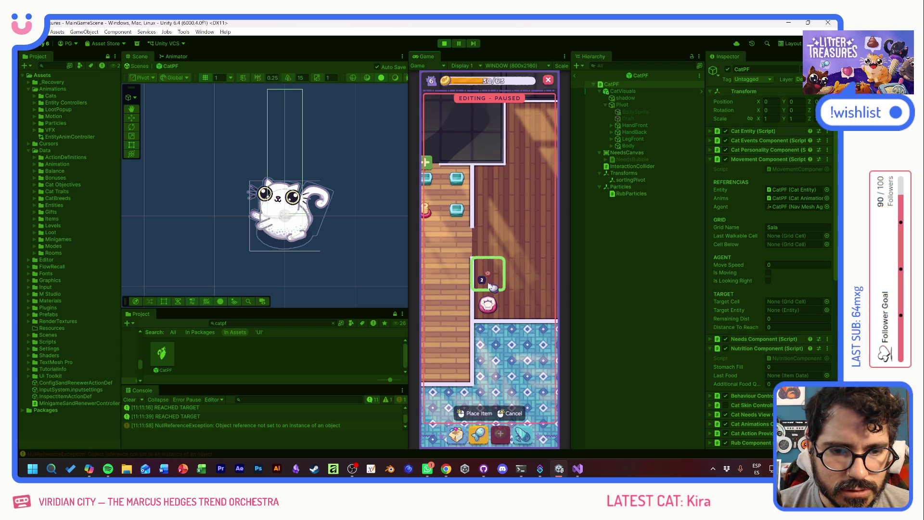
left_click_drag(439, 278, 514, 270)
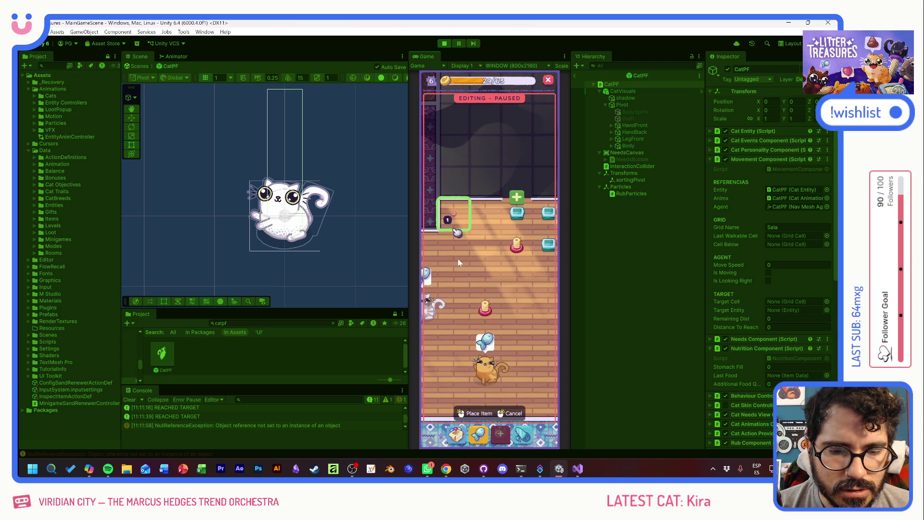
left_click_drag(453, 232, 427, 268)
mouse_move(468, 331)
left_mouse_down()
mouse_move(527, 351)
mouse_move(541, 314)
mouse_move(468, 356)
left_mouse_up()
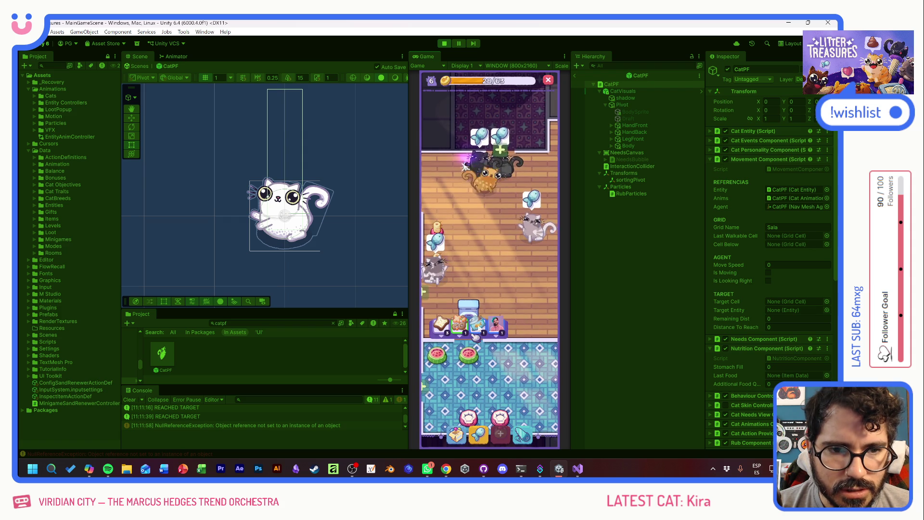
left_click(486, 271)
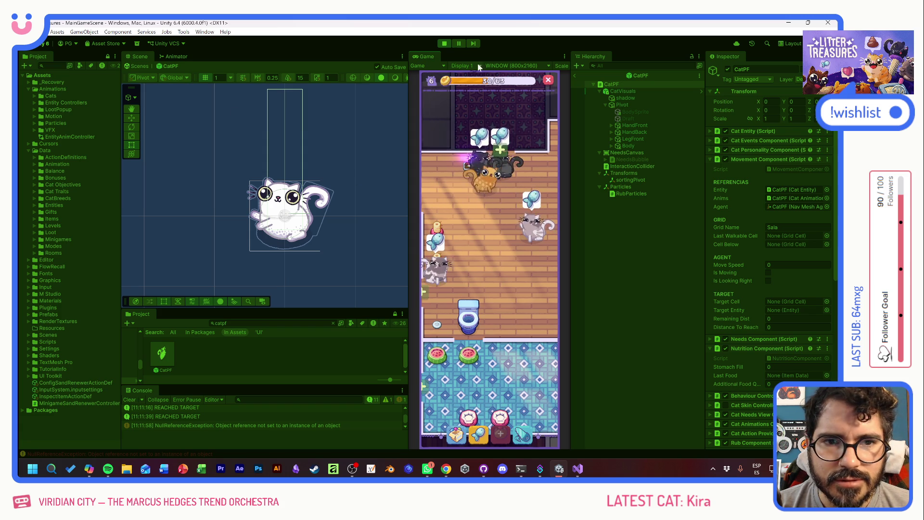
left_click(574, 74)
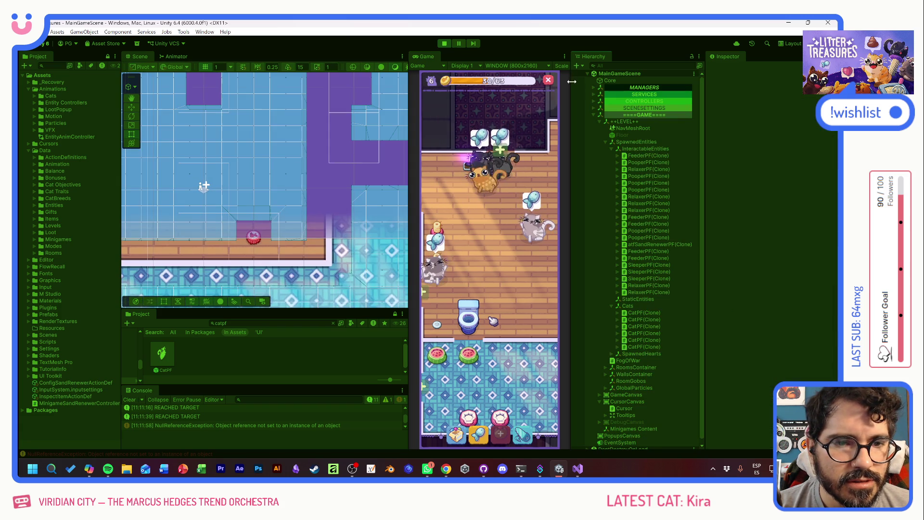
Select the second spawned CatPF(Clone) to inspect its navigation components
scroll(339, 214, "up", 5)
mouse_move(339, 215)
left_mouse_down()
mouse_move(399, 203)
mouse_move(370, 207)
left_mouse_up()
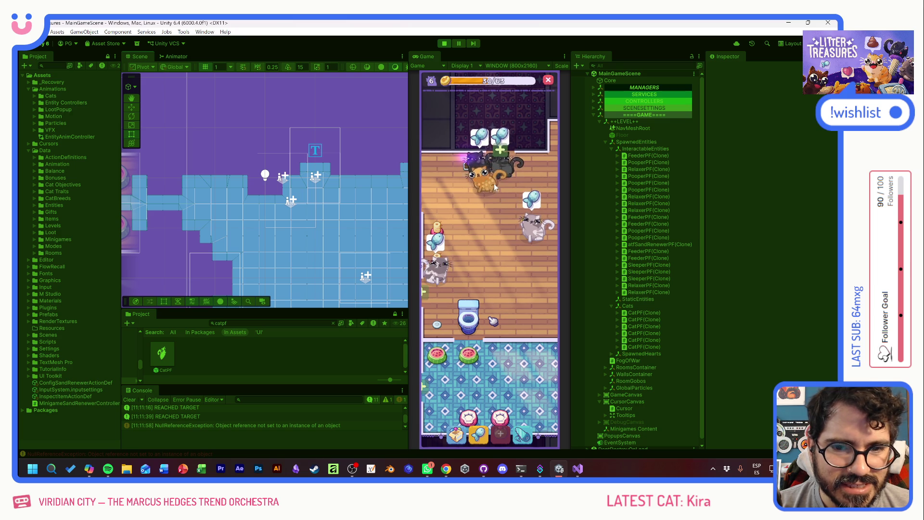
left_click(648, 312)
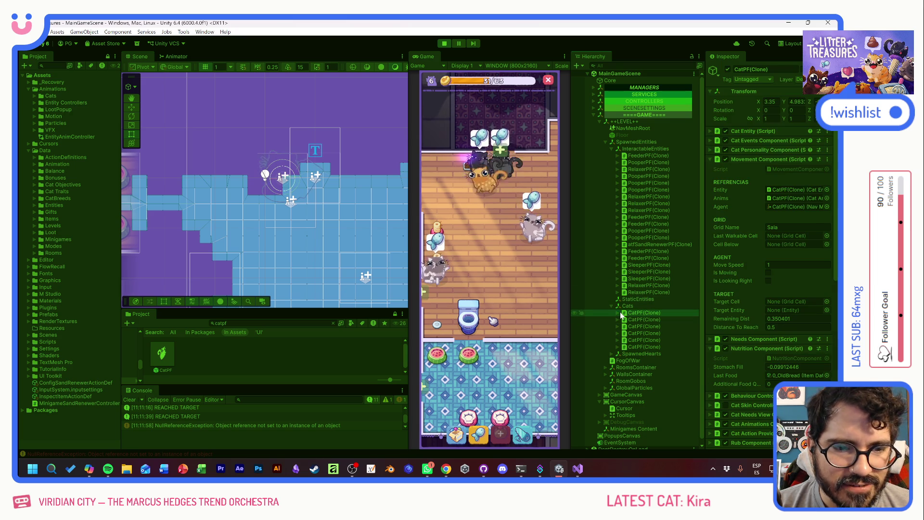
left_click(632, 320)
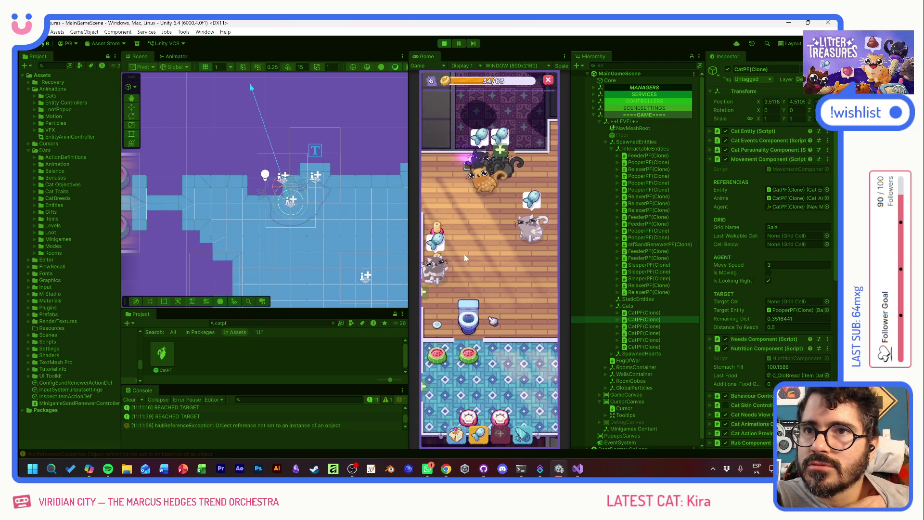
Frame the selected cat with F in the Scene view beside the food bowls
left_click_drag(499, 251, 499, 240)
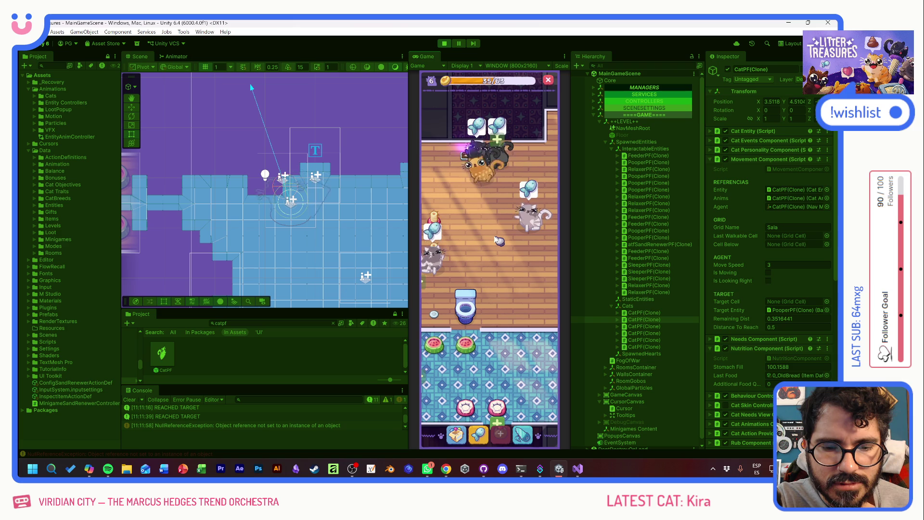
mouse_move(475, 153)
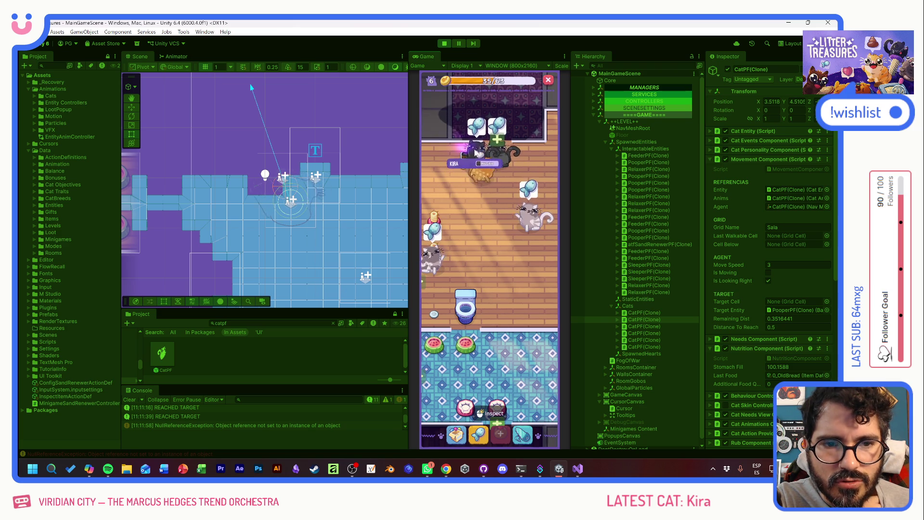
mouse_move(459, 317)
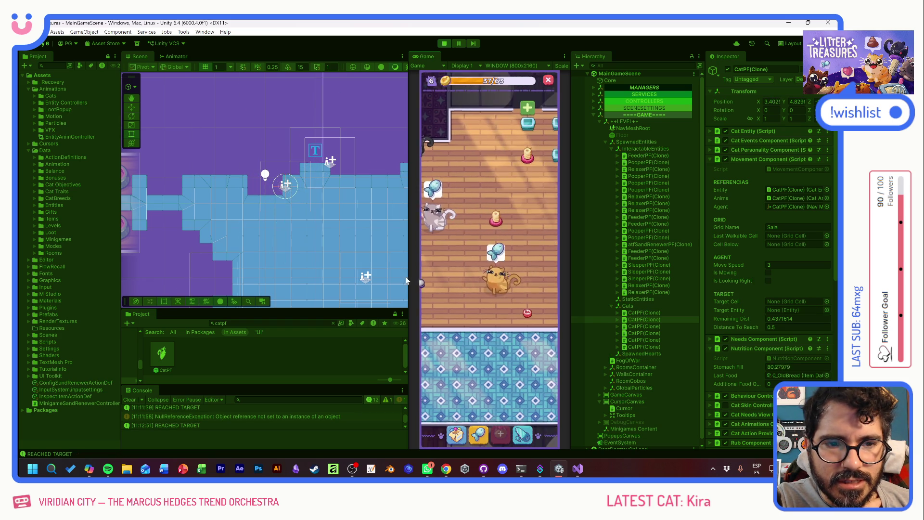
scroll(457, 284, "down", 2)
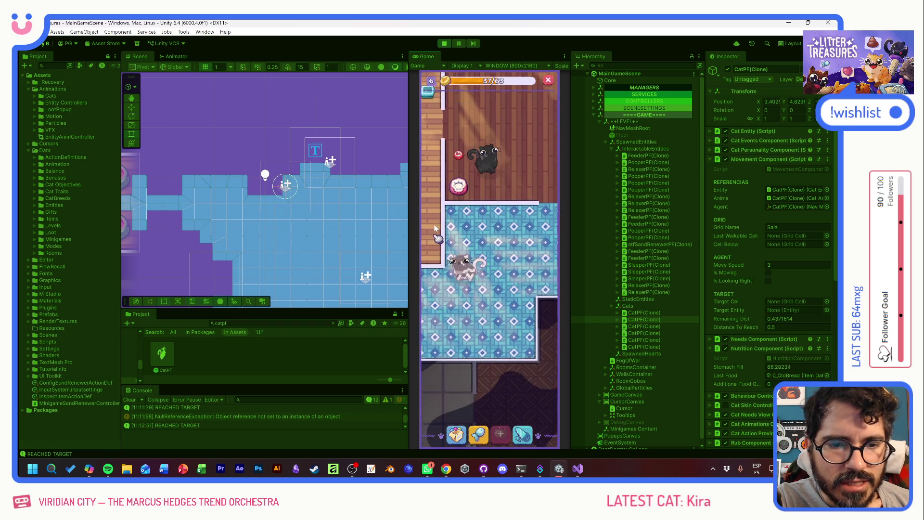
scroll(437, 304, "down", 2)
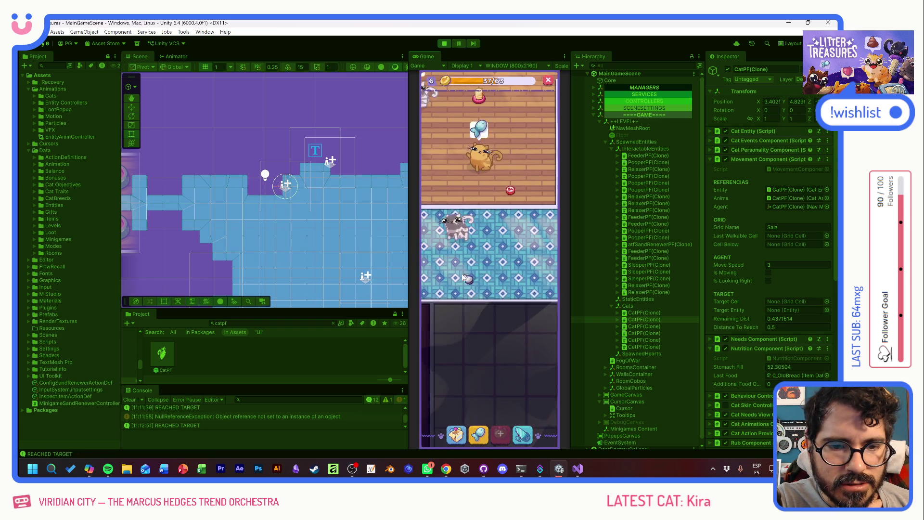
key("f")
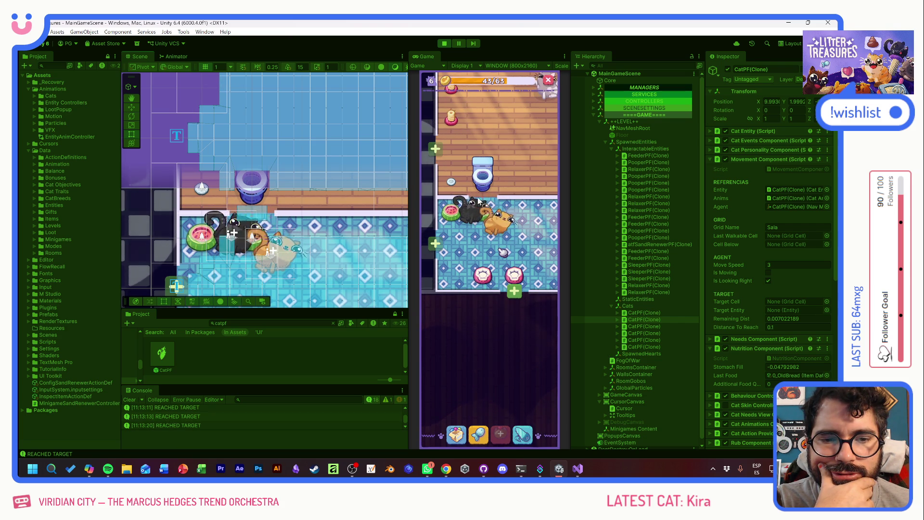
scroll(511, 207, "down", 3)
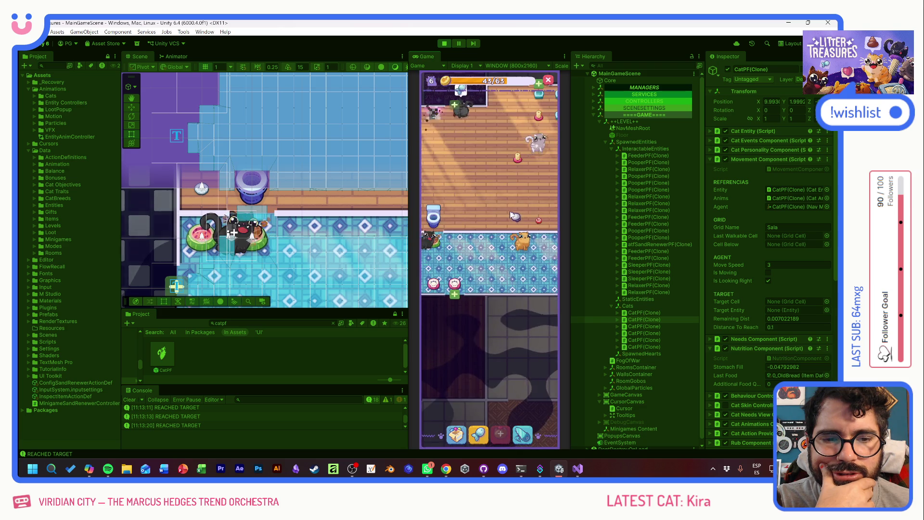
left_click(438, 221)
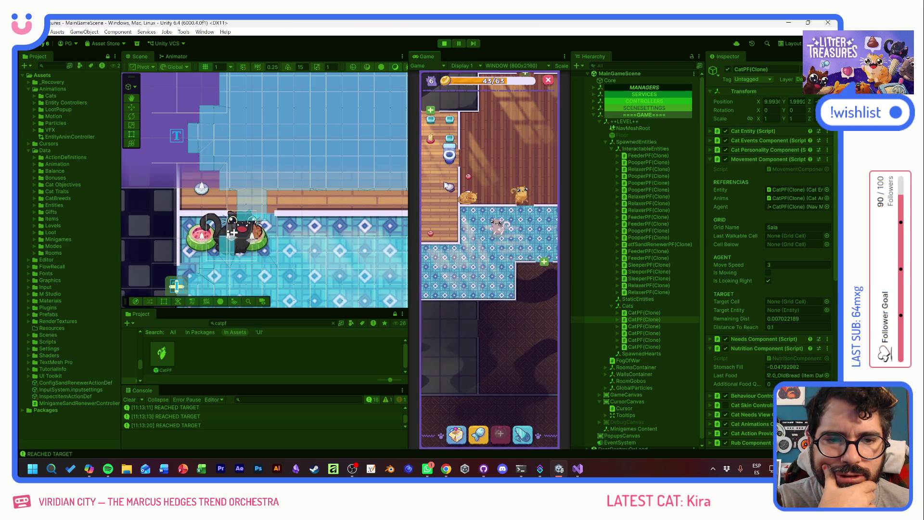
left_click(463, 134)
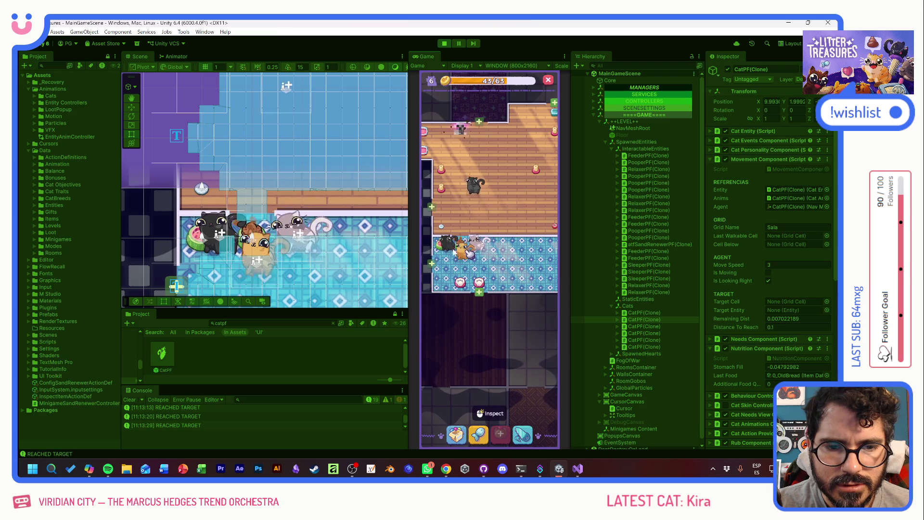
scroll(471, 255, "up", 3)
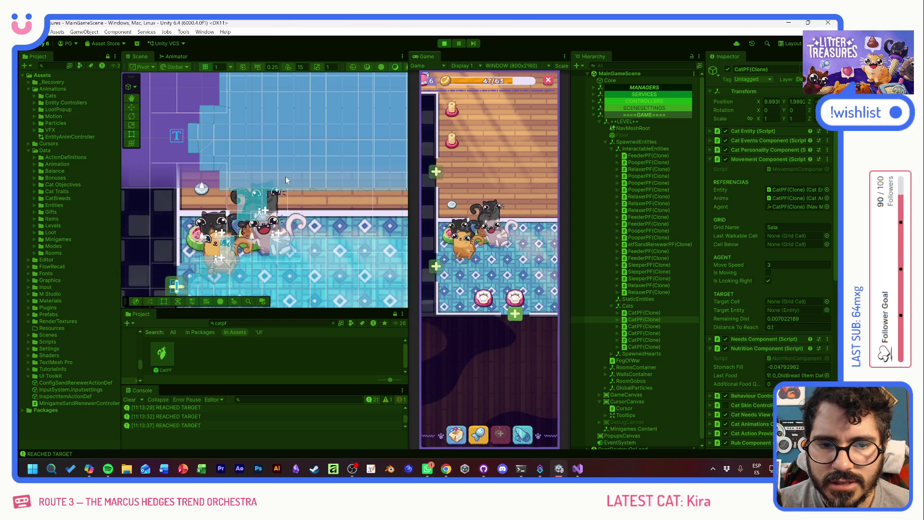
mouse_move(325, 159)
left_mouse_down()
mouse_move(316, 151)
mouse_move(286, 178)
mouse_move(307, 197)
left_mouse_up()
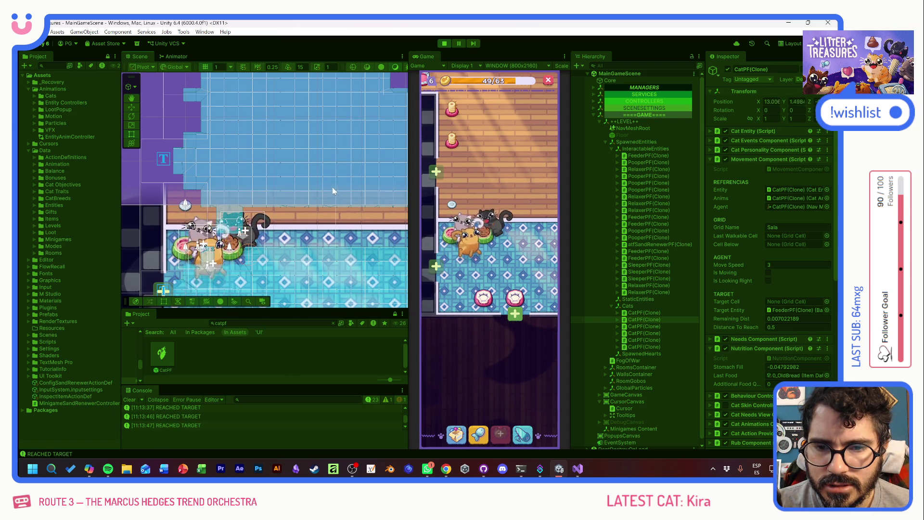
left_click(471, 255)
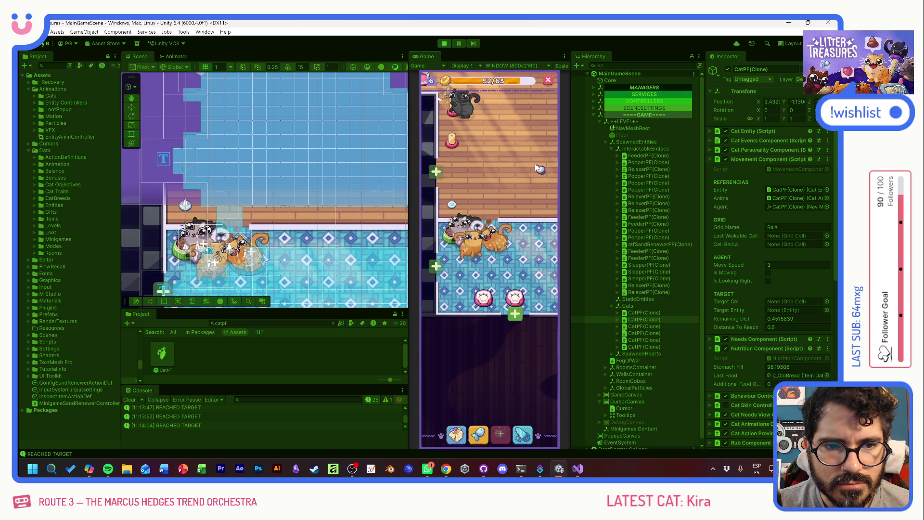
mouse_move(322, 172)
left_mouse_down()
mouse_move(218, 171)
mouse_move(230, 171)
left_mouse_up()
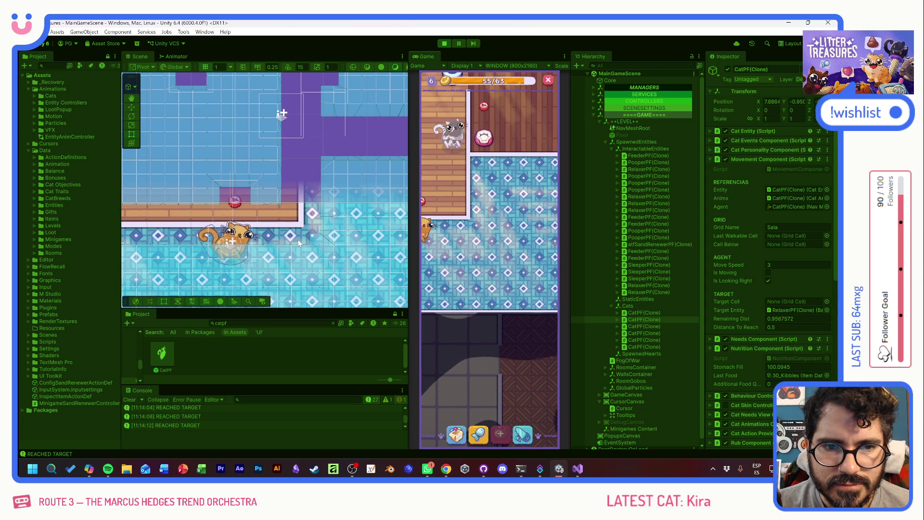
mouse_move(460, 152)
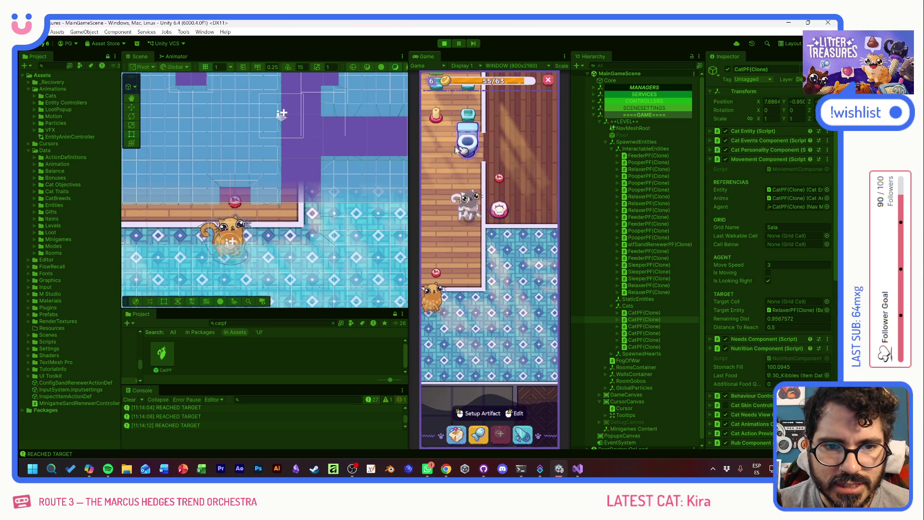
Move the toilet lower in the room
scroll(269, 211, "up", 3)
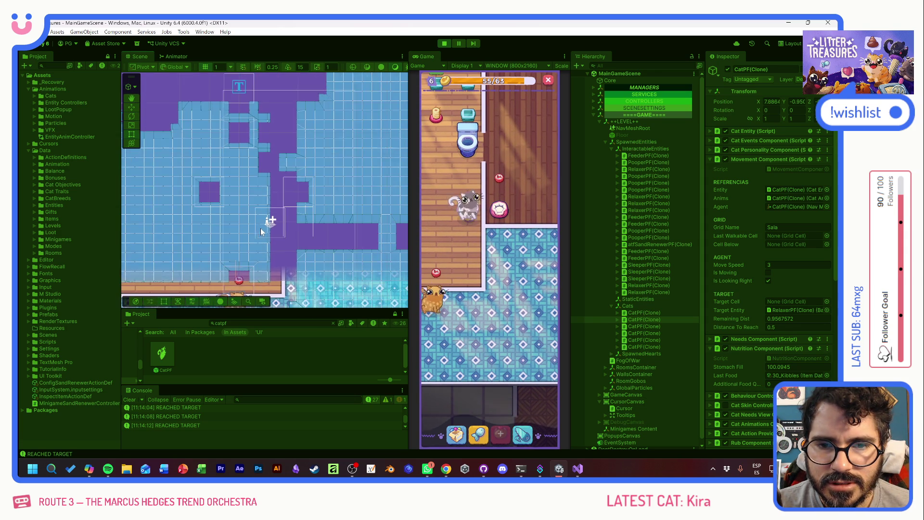
scroll(259, 230, "down", 2)
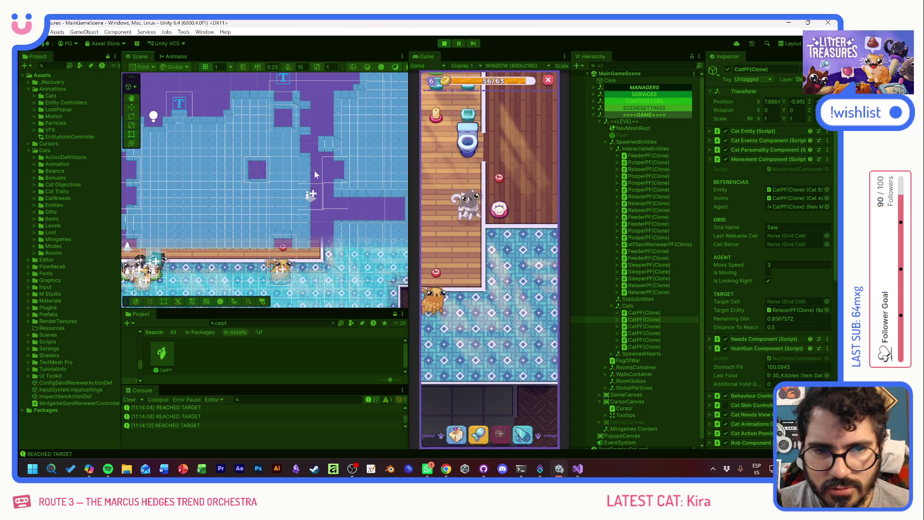
left_click(465, 144)
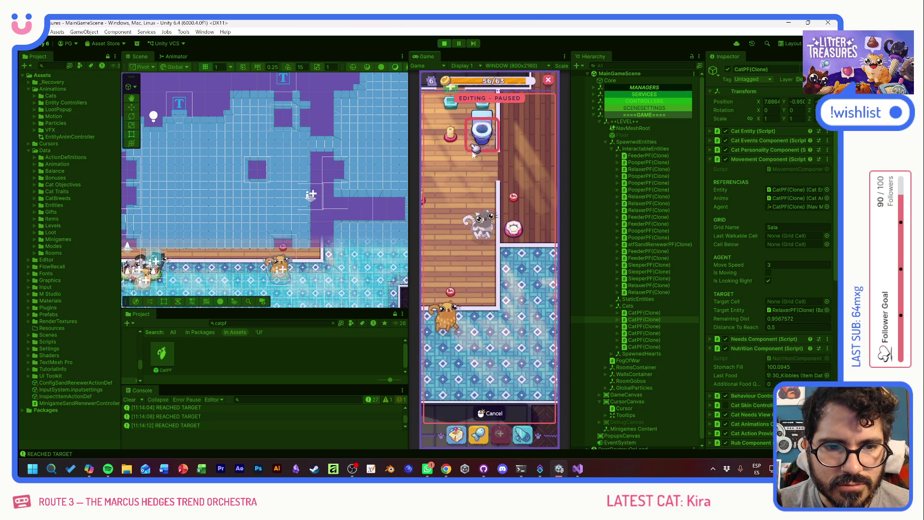
left_click(485, 275)
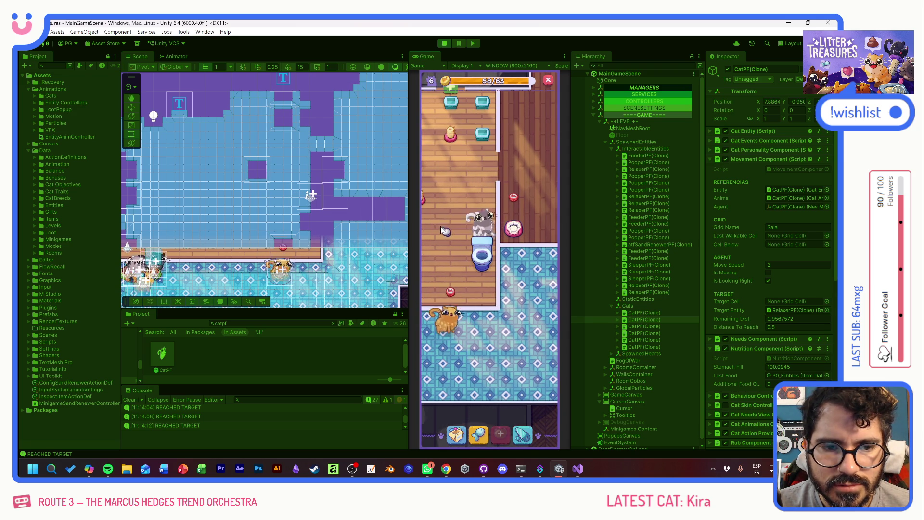
Pan the Scene map, trigger the sandbox refill, and pan the game camera to another room
left_click_drag(282, 207, 327, 181)
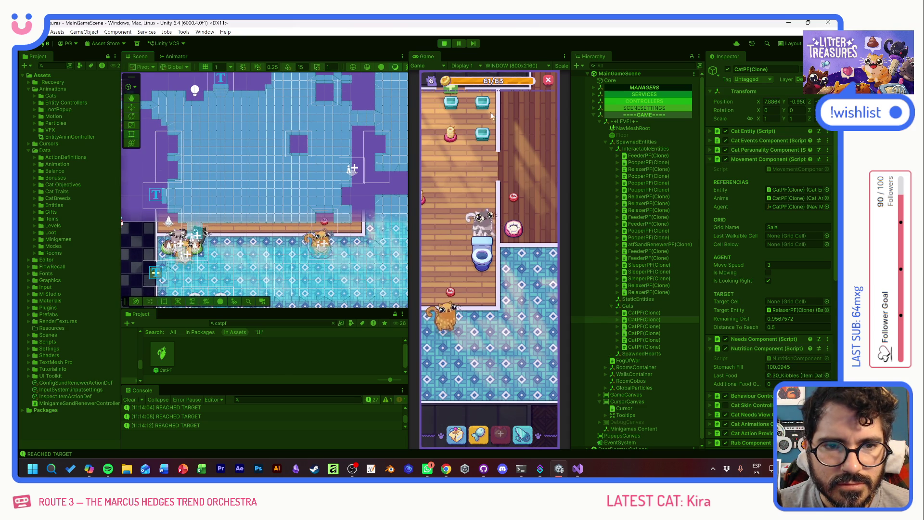
left_click(482, 132)
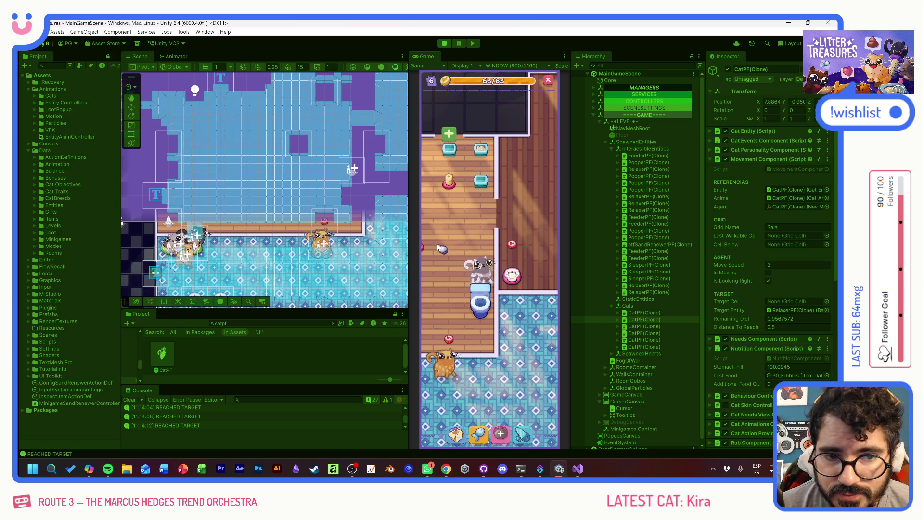
left_click_drag(277, 190, 322, 226)
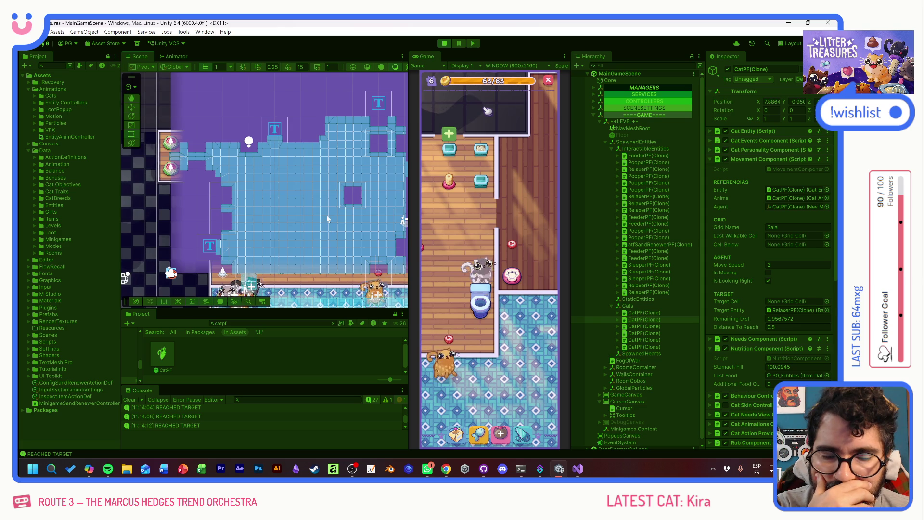
left_click_drag(327, 221, 330, 180)
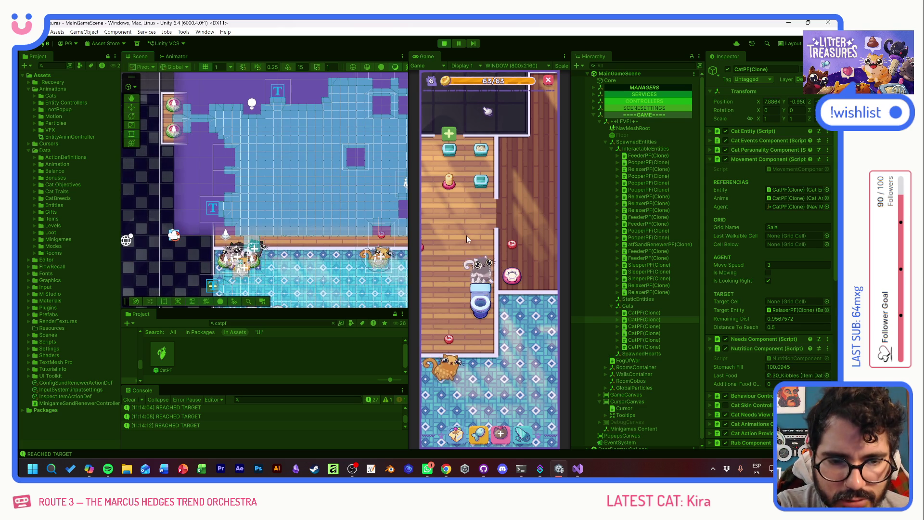
left_click_drag(466, 235, 459, 223)
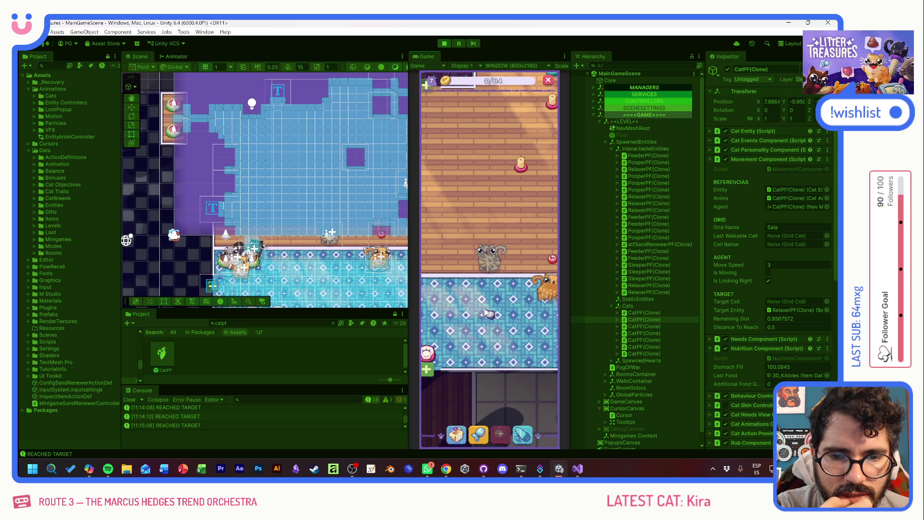
Pan and zoom the Scene map, opening and dismissing a scene object's context menu
left_click_drag(311, 257, 226, 249)
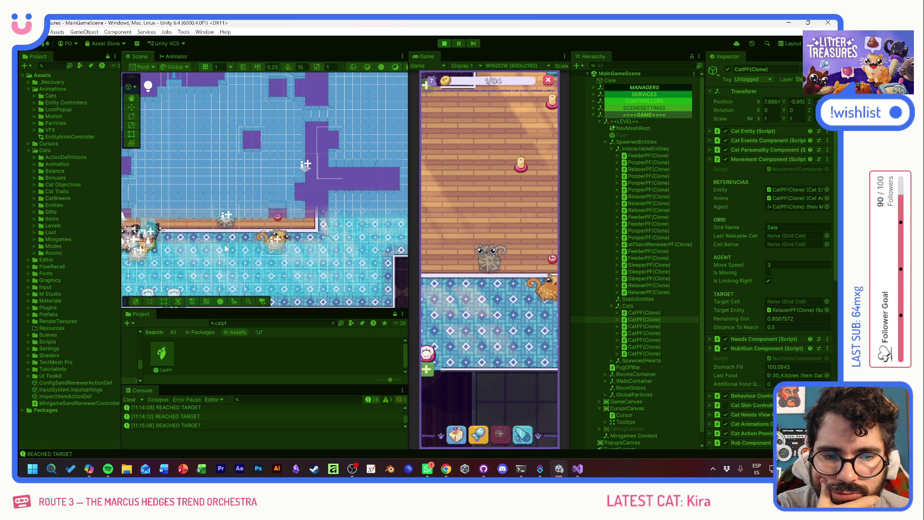
scroll(225, 249, "down", 3)
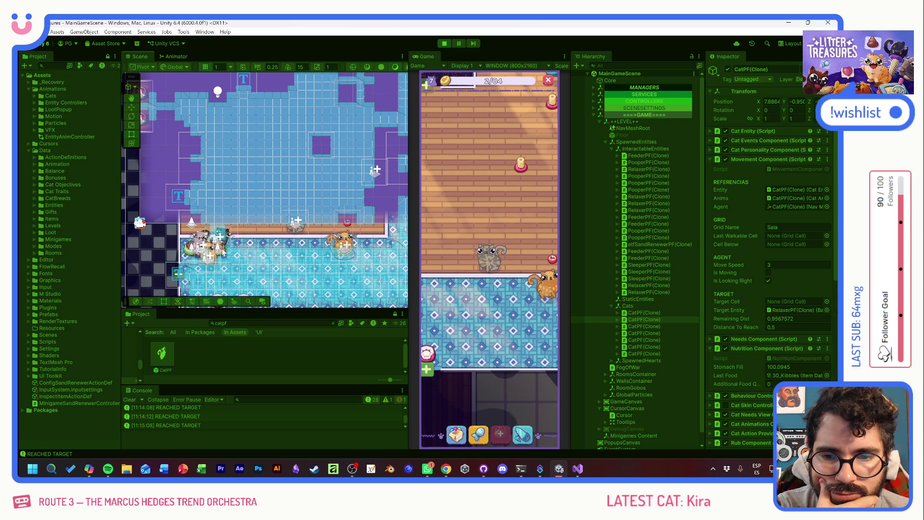
right_click(223, 250)
left_click(475, 223)
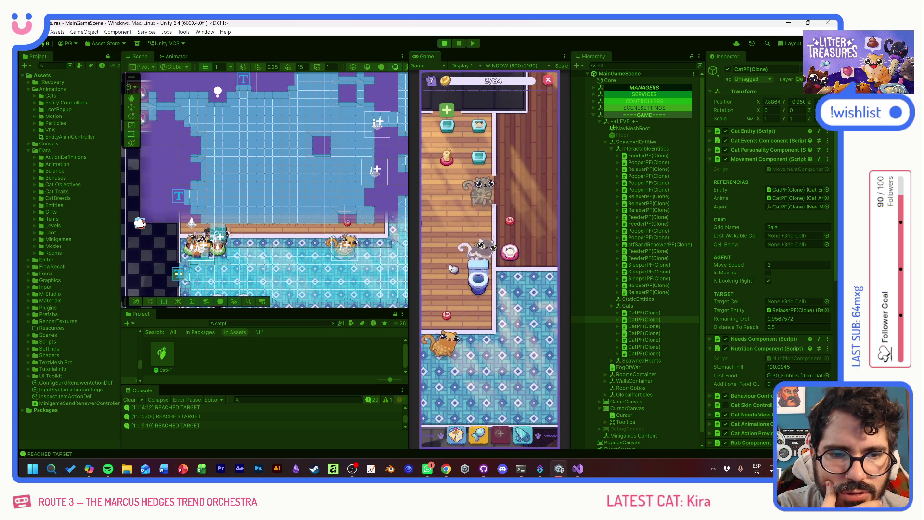
Move through the rooms to the food bowl room and open RUMBA's info card
left_click(468, 287)
left_click(467, 289)
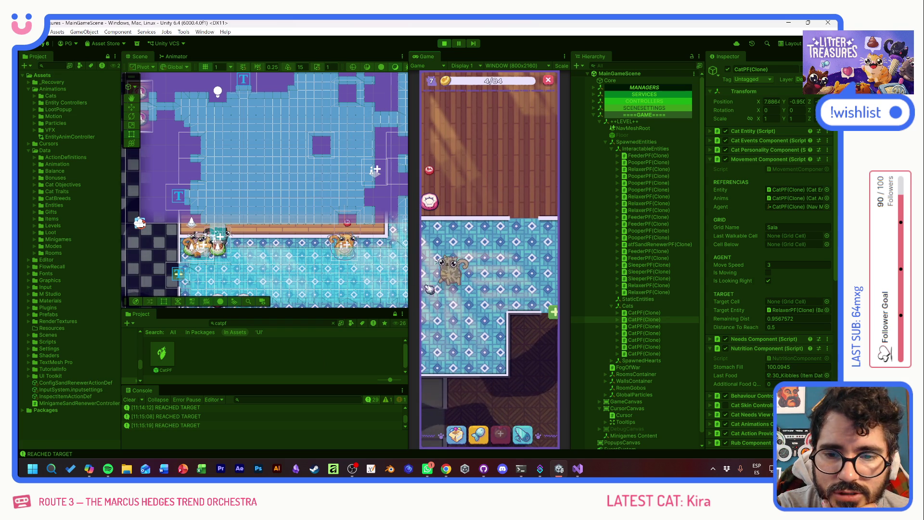
left_click(423, 288)
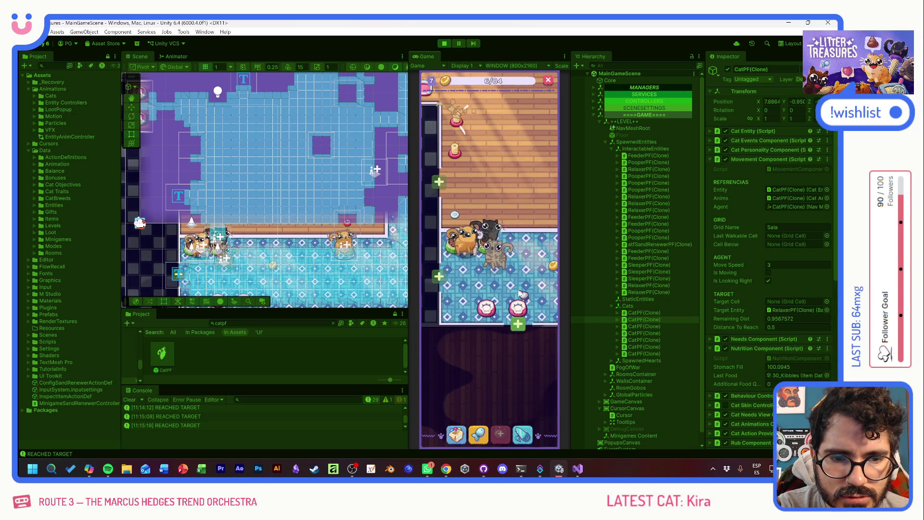
mouse_move(490, 243)
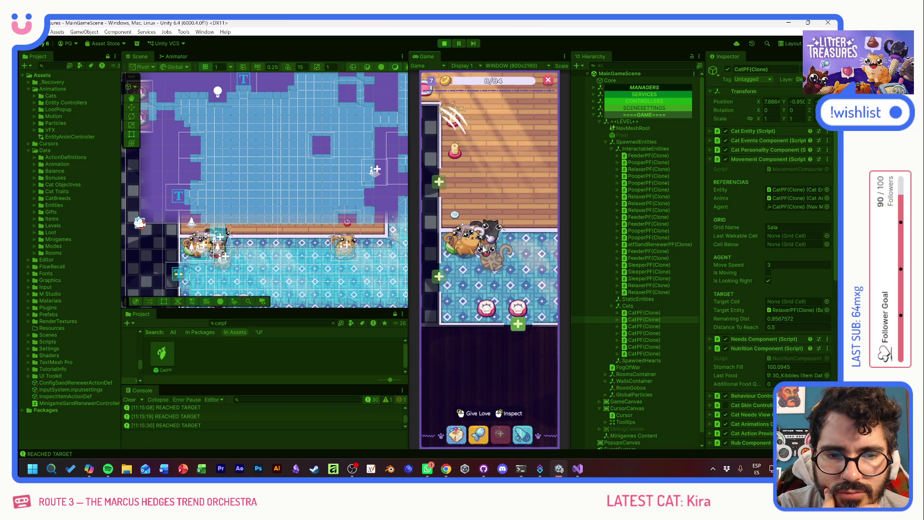
left_click(490, 246)
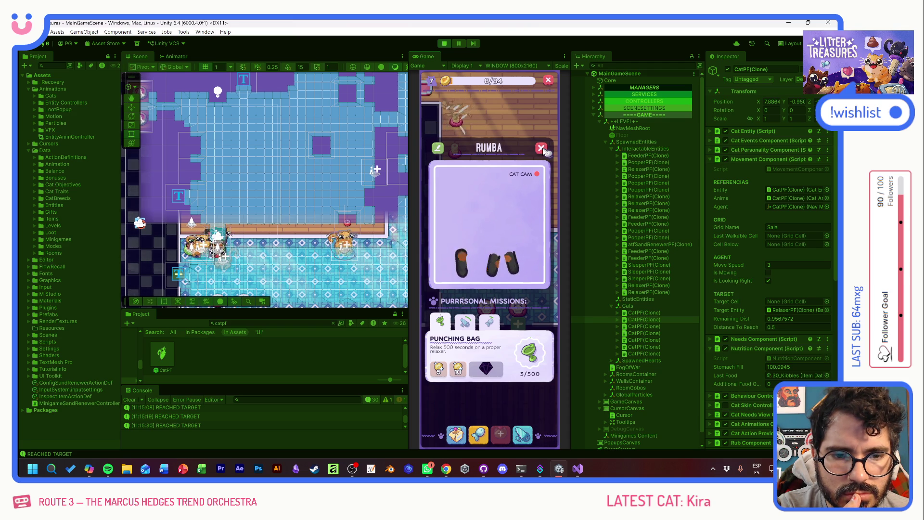
Close RUMBA's card, view MUYMUY's card, and check the scratching post's damage status
left_click(542, 148)
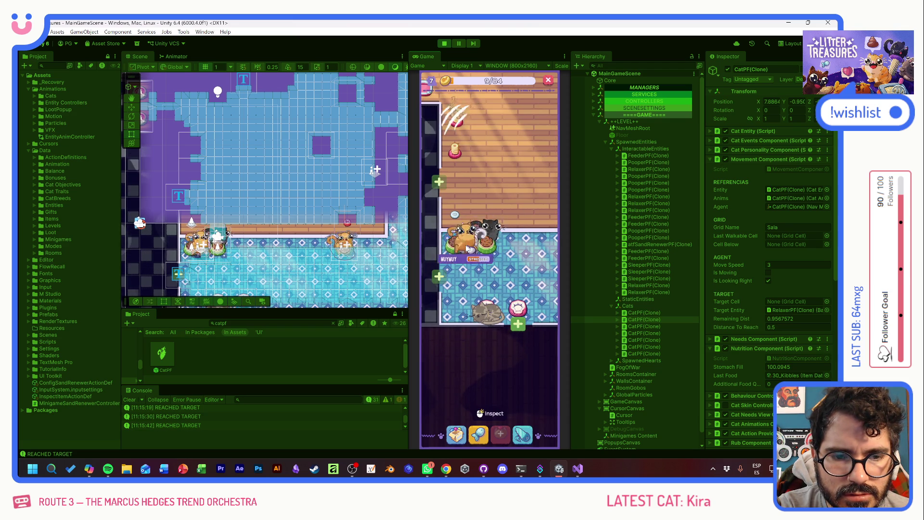
left_click(474, 241)
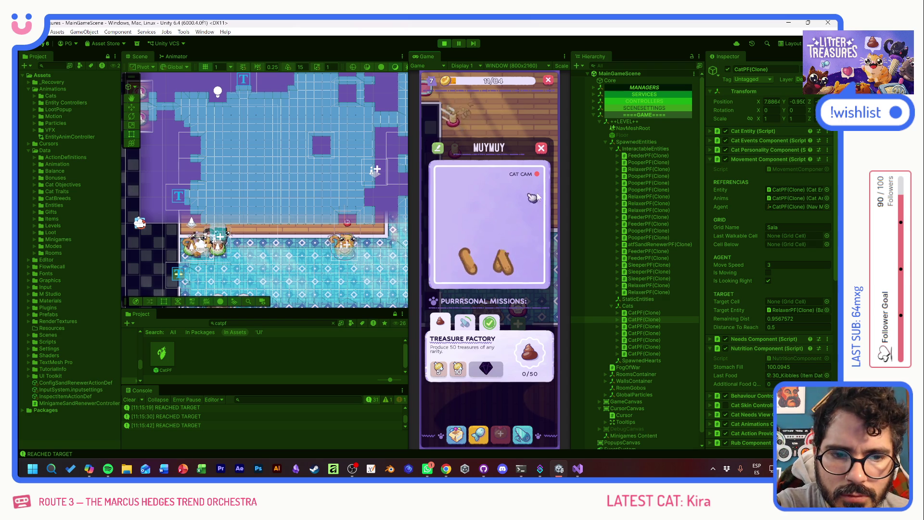
left_click(541, 149)
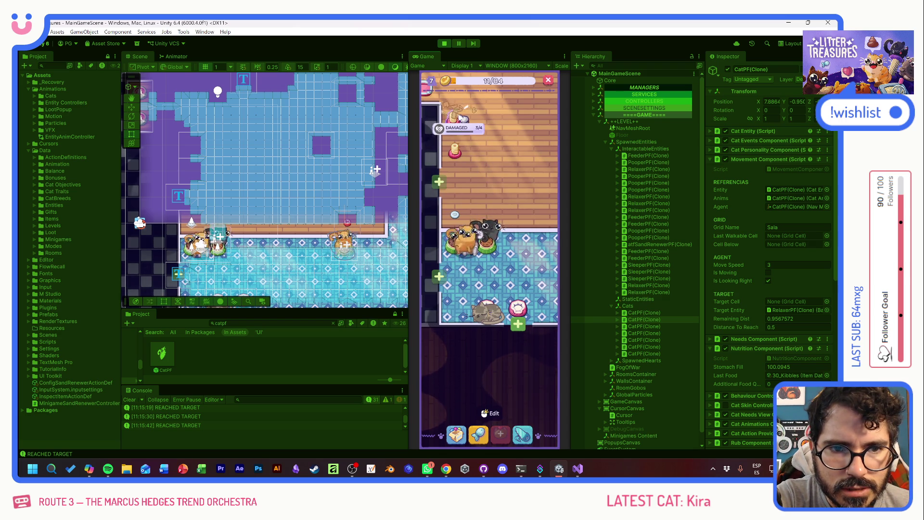
left_click(457, 125)
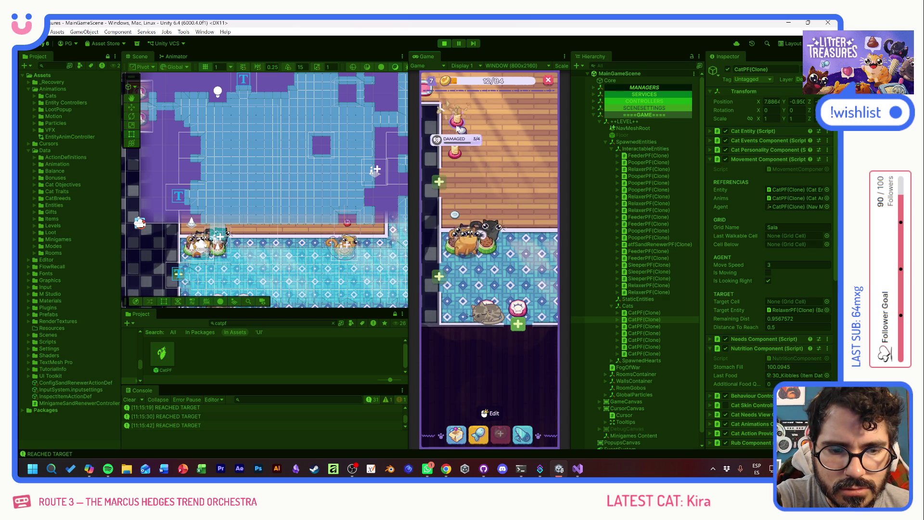
left_click(522, 158)
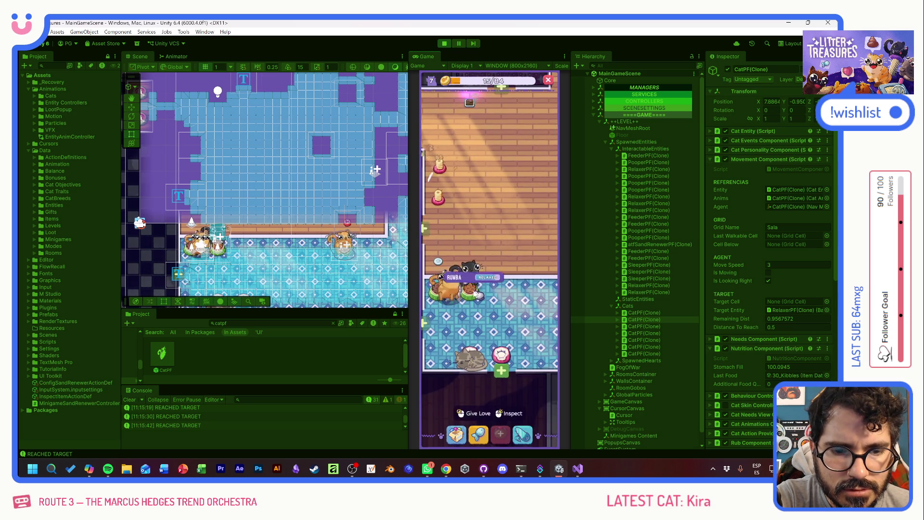
Move a food bowl to the room's top-right corner, then pick up the bowl beside the orange cat
right_click(476, 294)
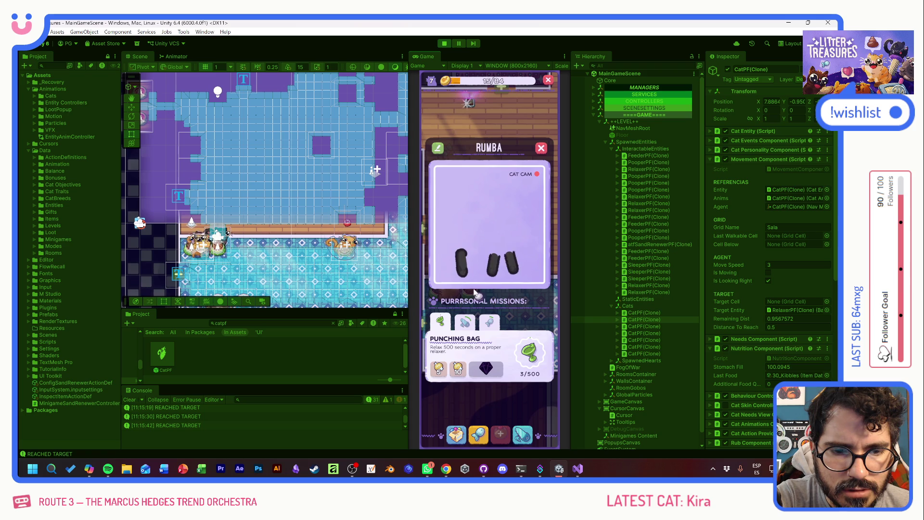
left_click(472, 299)
left_click(449, 268)
left_click(532, 290)
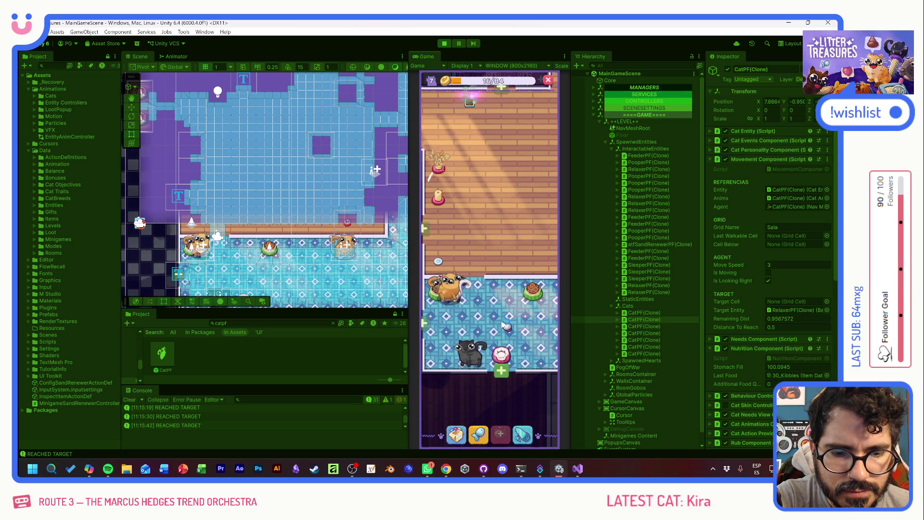
left_click(442, 303)
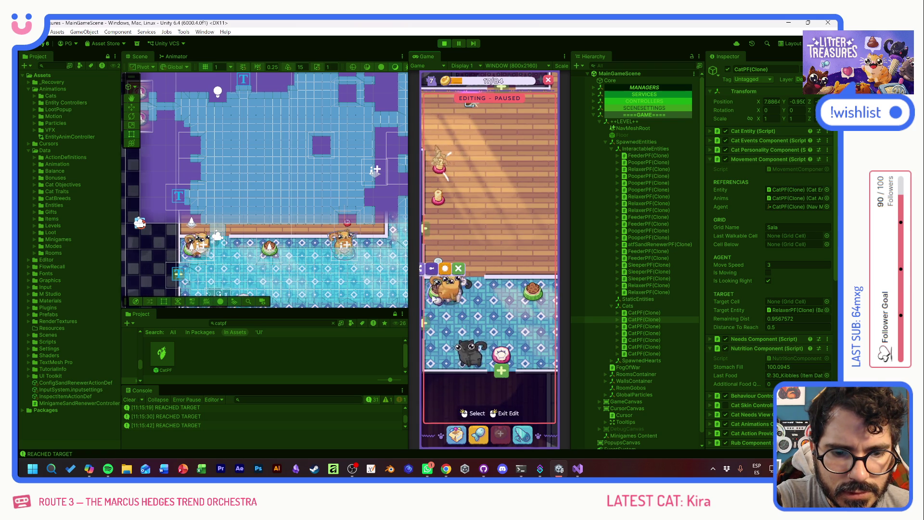
Drop the bowl in its new spot, check TURUTIO's status, and launch Scoop and Clean from the treasure
left_click(497, 221)
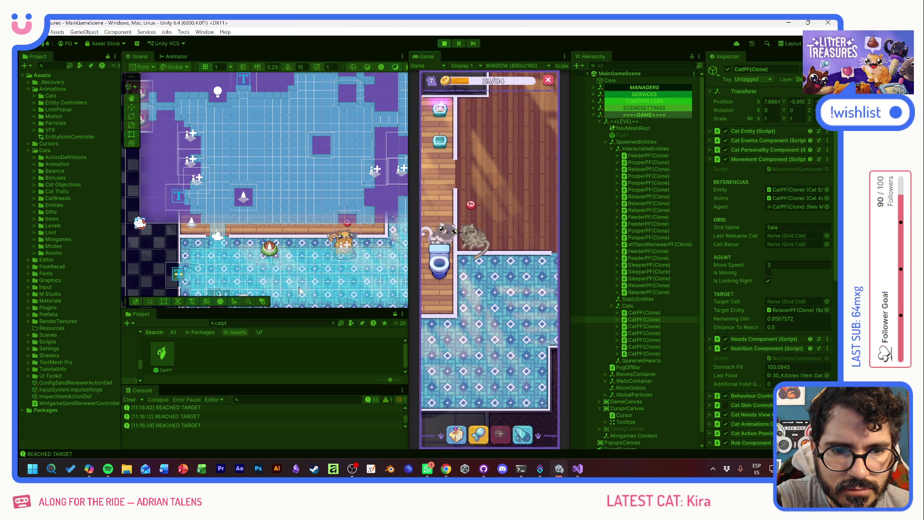
left_click(470, 243)
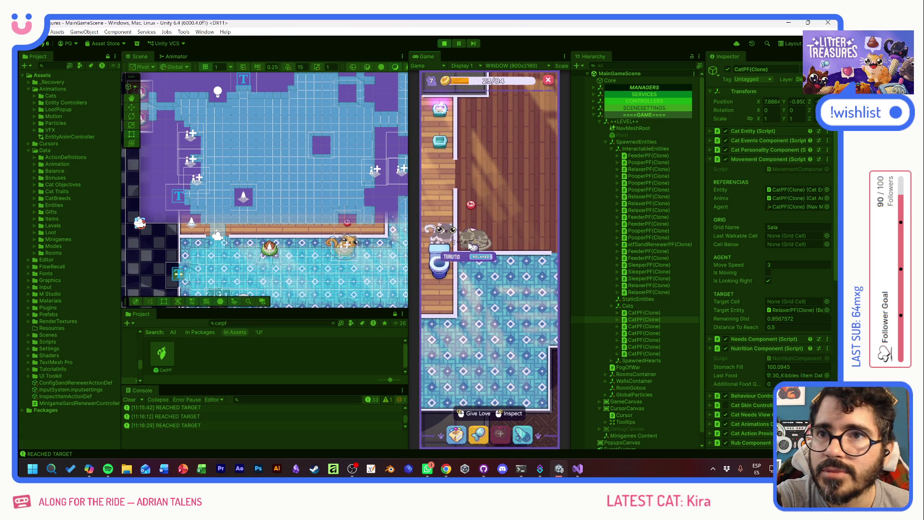
left_click(472, 287)
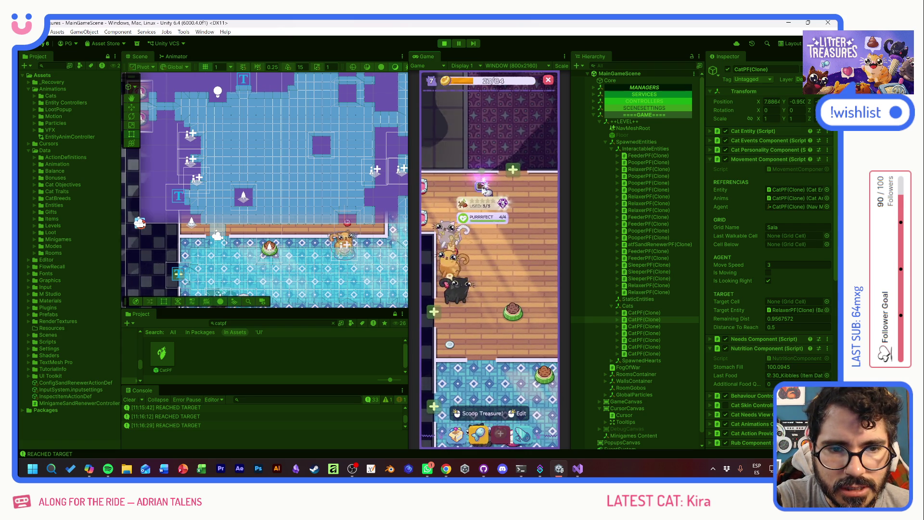
left_click(483, 189)
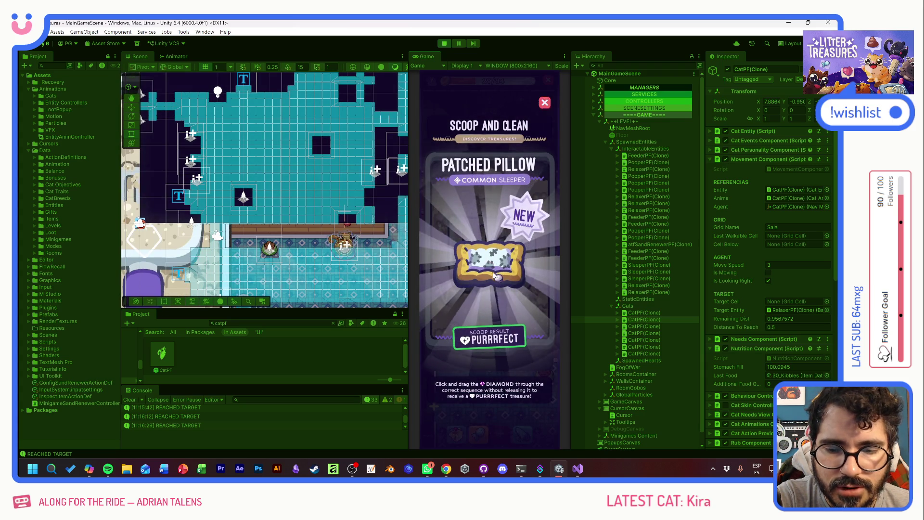
Drag the diamond through the litter to the bottom-right for a PURRRFECT scoop
mouse_move(447, 292)
left_mouse_down()
mouse_move(517, 337)
mouse_move(552, 379)
left_mouse_up()
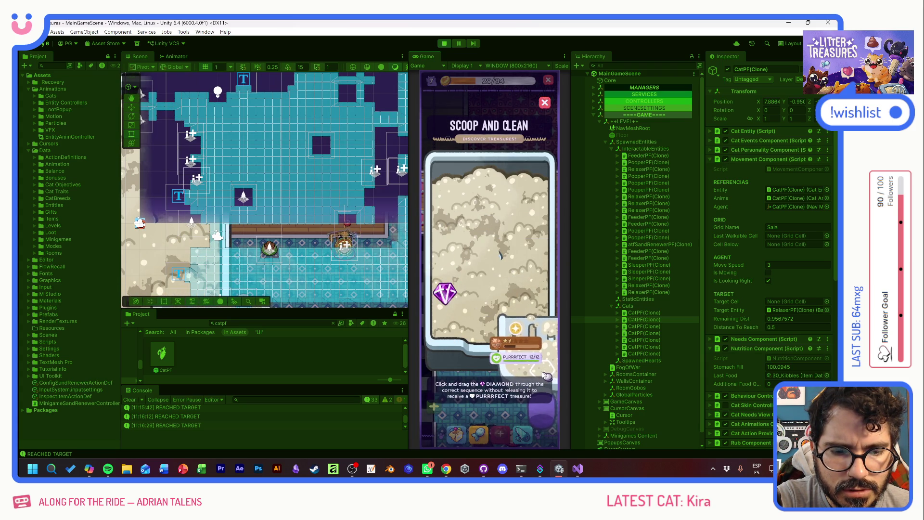